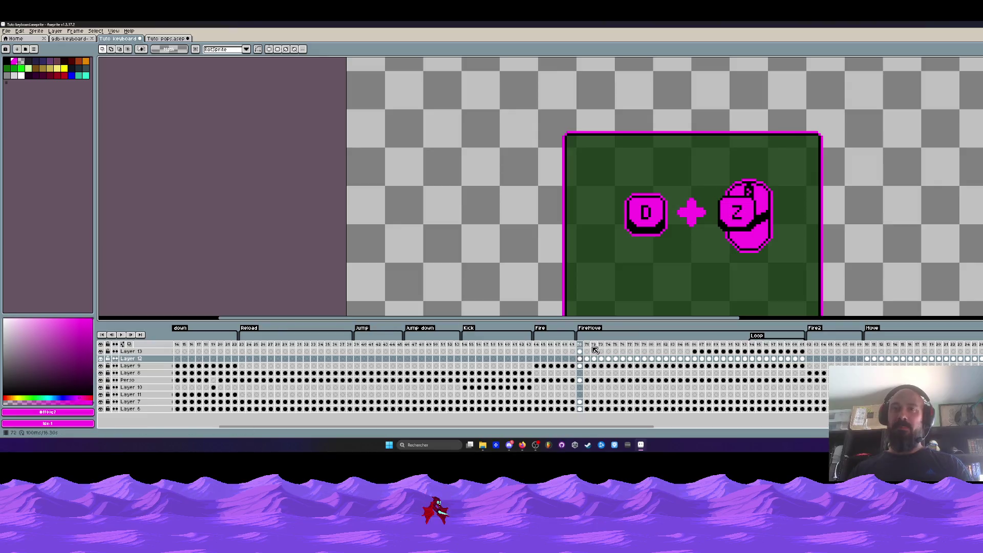
# Step: Go to Layer 13's frame 70 cel and discard a stray pasted Z key
pyautogui.press('Right')
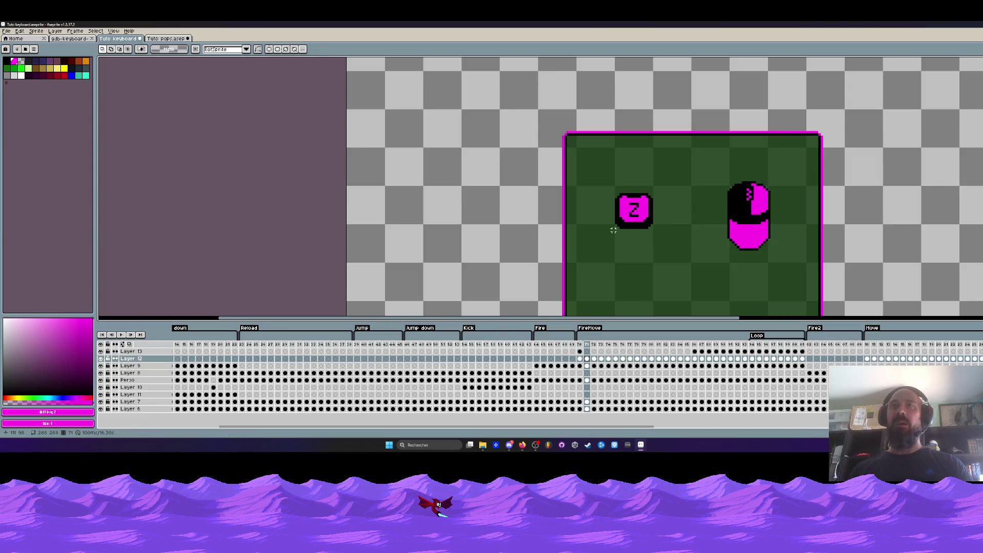
pyautogui.click(580, 352)
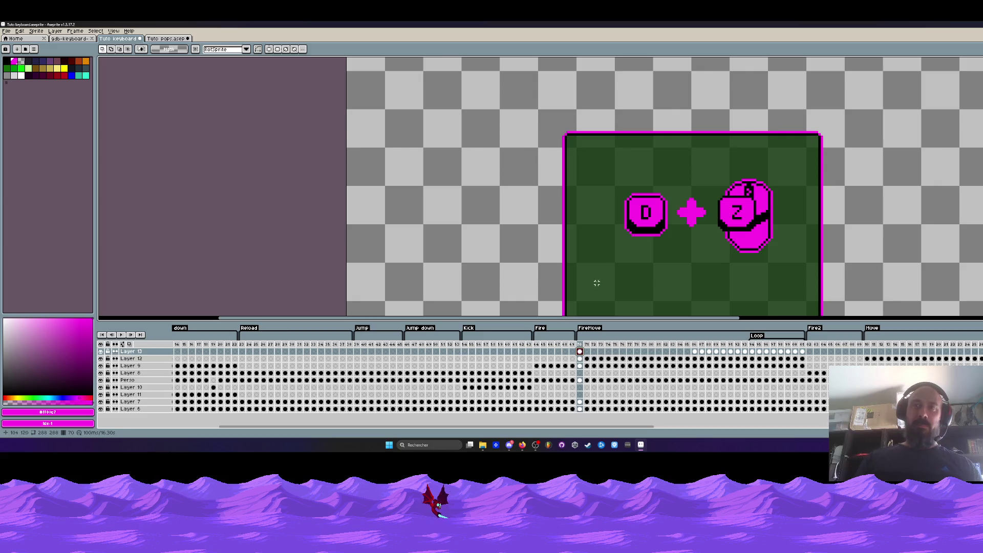
pyautogui.moveTo(600, 159); pyautogui.dragTo(674, 253)
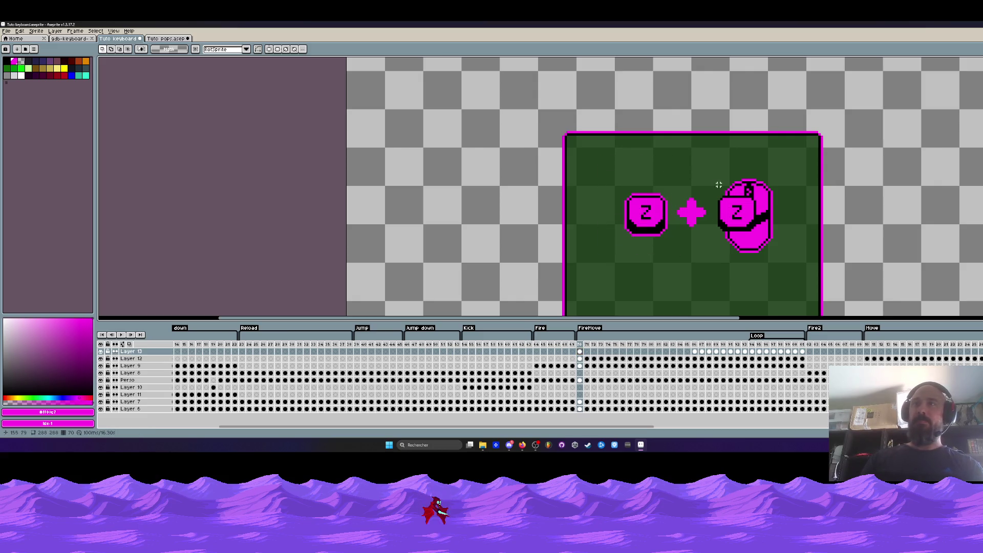
pyautogui.press('Escape')
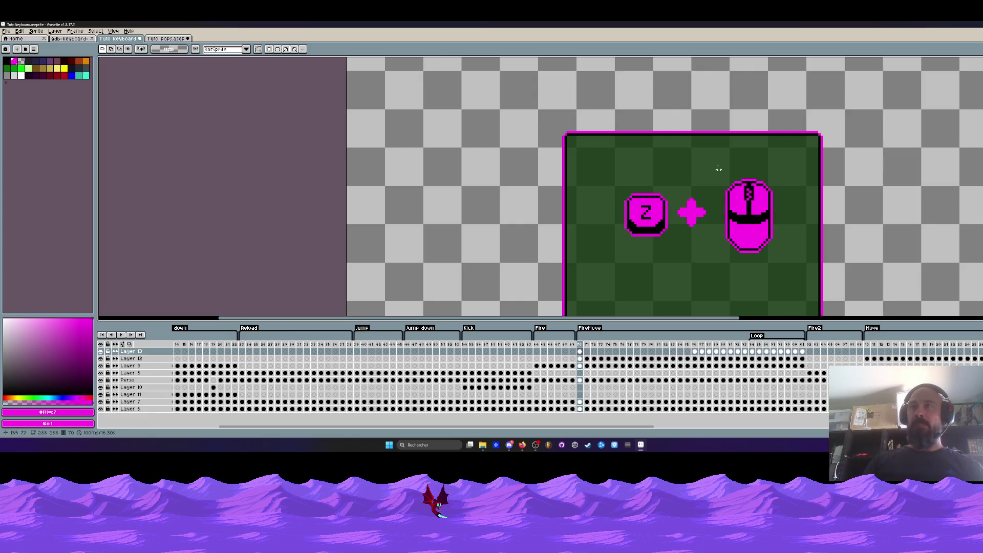
# Step: Select the mouse icon across frames 70–77 and reposition it
pyautogui.moveTo(715, 162); pyautogui.dragTo(800, 275)
pyautogui.moveTo(587, 359); pyautogui.dragTo(803, 361)
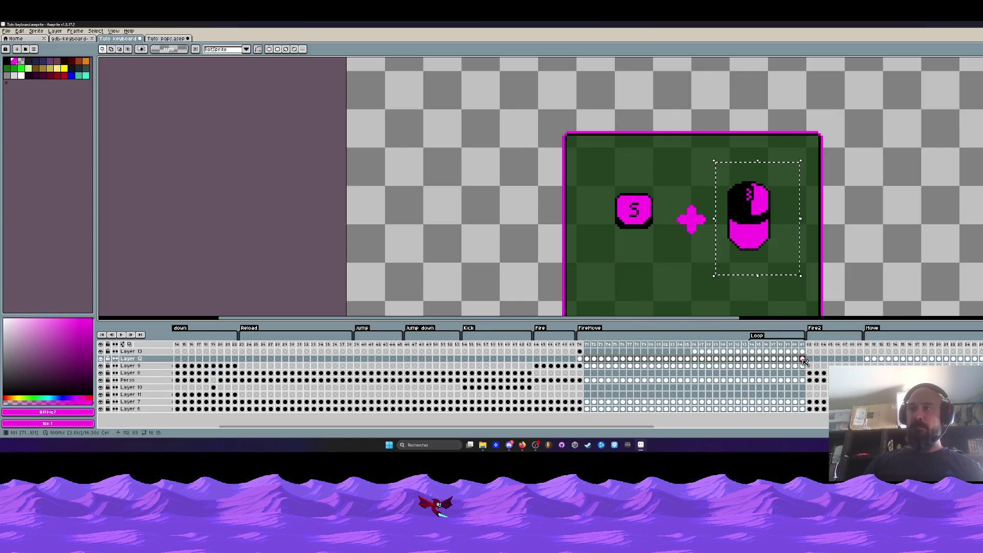
pyautogui.click(580, 359)
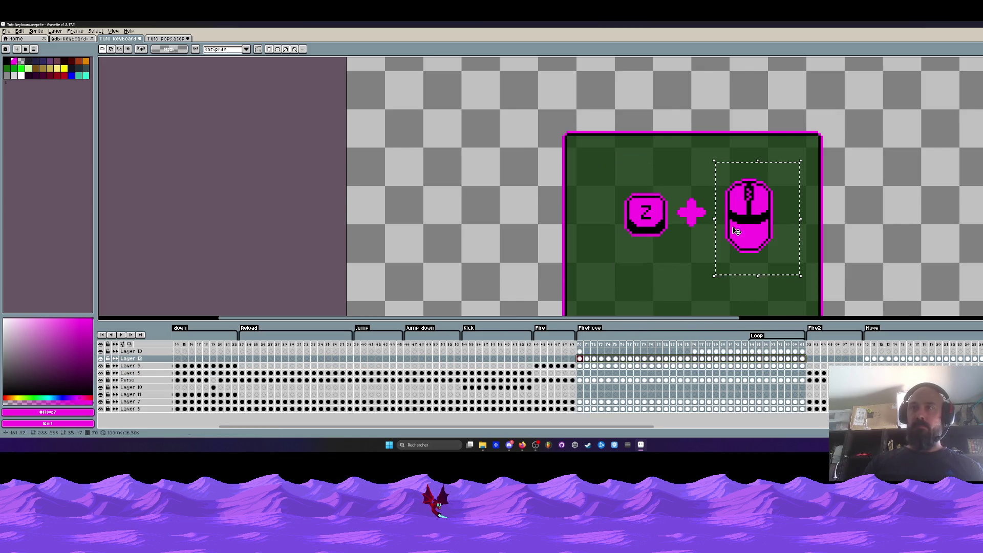
pyautogui.click(755, 235)
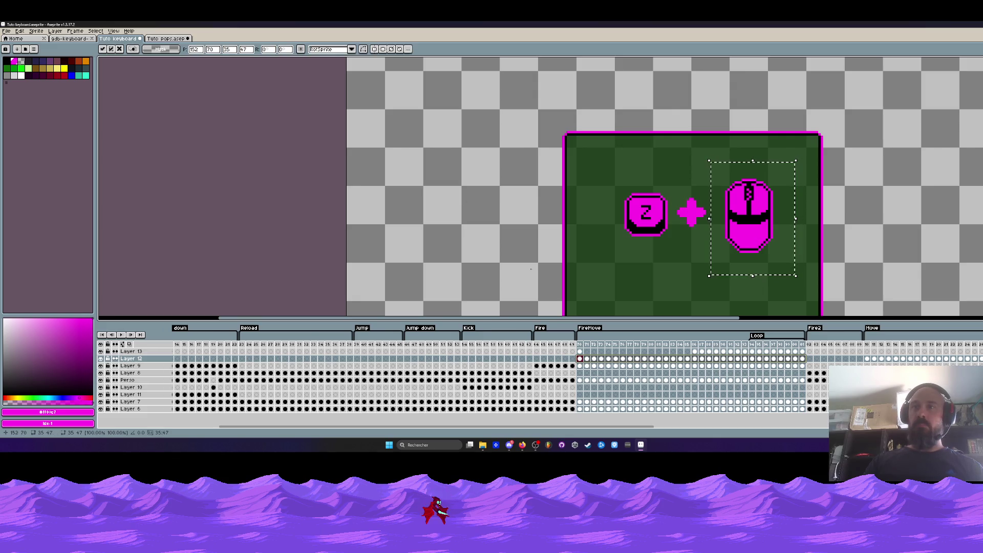
pyautogui.click(476, 297)
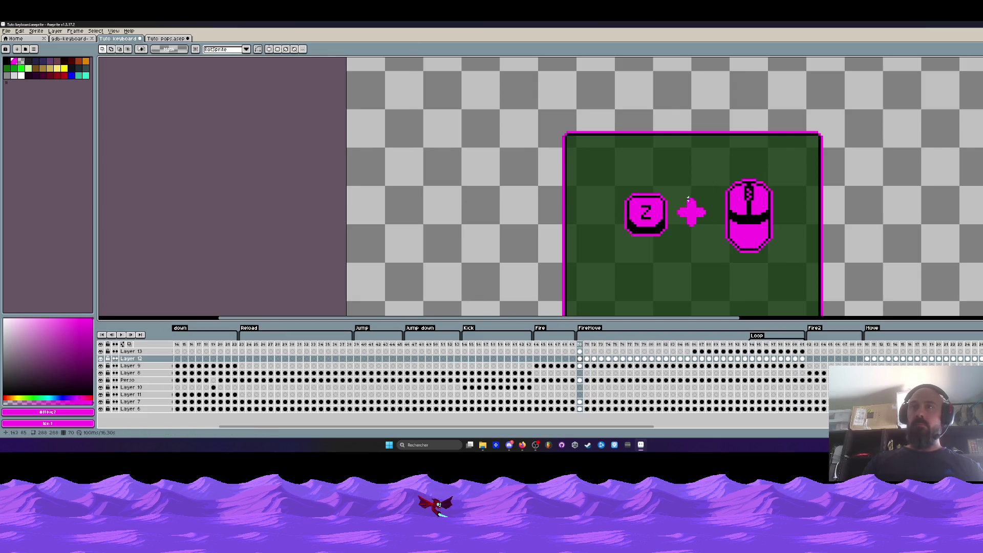
# Step: Select the mouse icon in frames 70–101 across all layers and move it about 22 px left
pyautogui.moveTo(711, 162); pyautogui.dragTo(809, 287)
pyautogui.moveTo(774, 358); pyautogui.dragTo(802, 409)
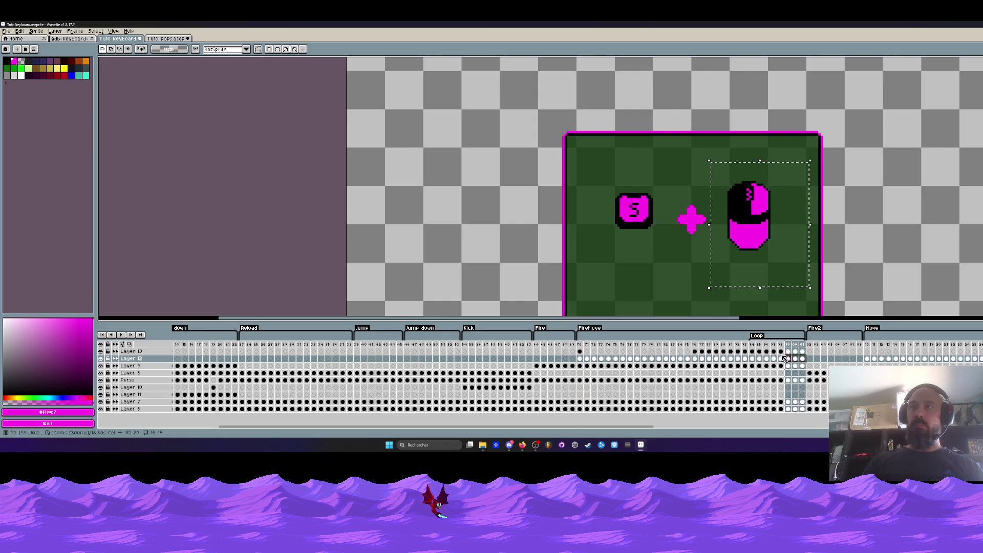
pyautogui.click(801, 365)
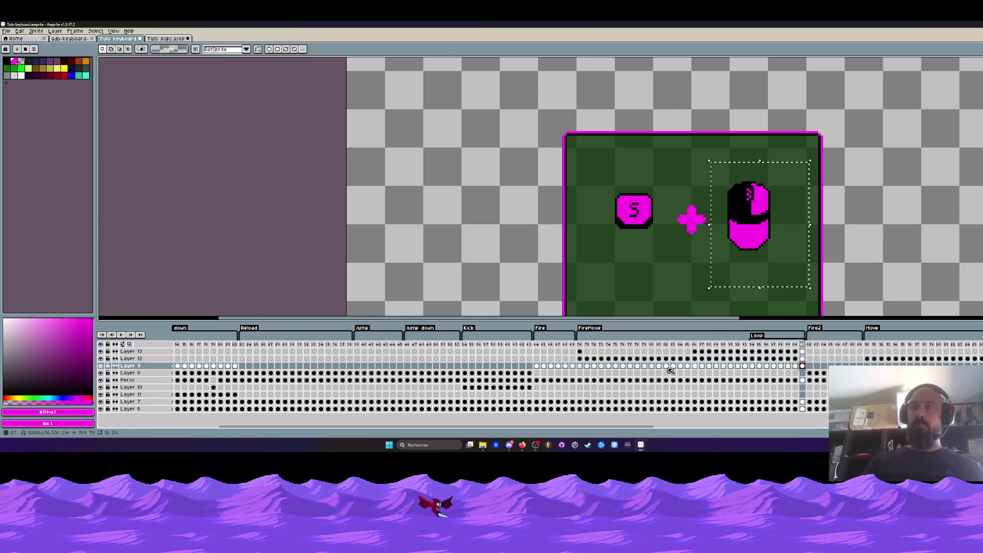
pyautogui.click(101, 366)
pyautogui.click(101, 366)
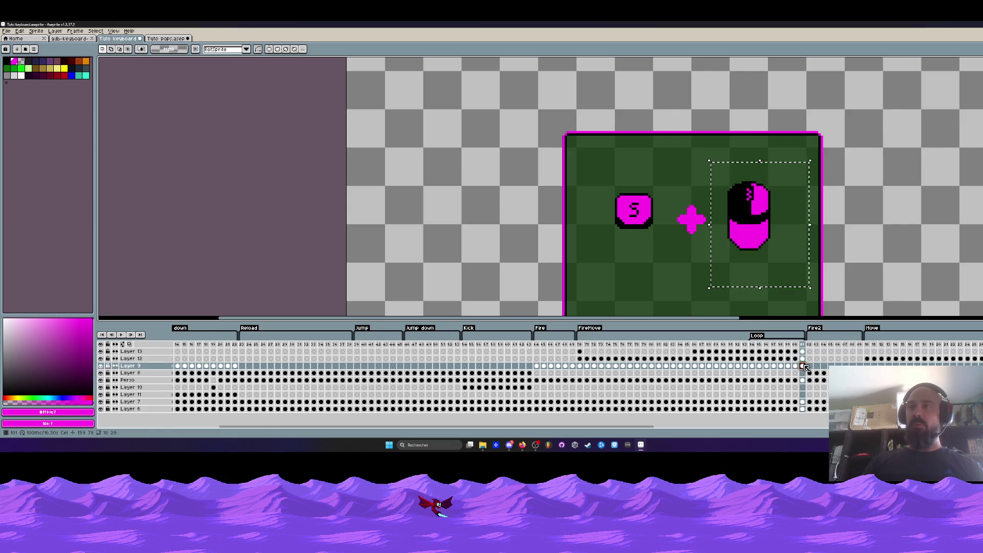
pyautogui.moveTo(802, 367); pyautogui.dragTo(581, 367)
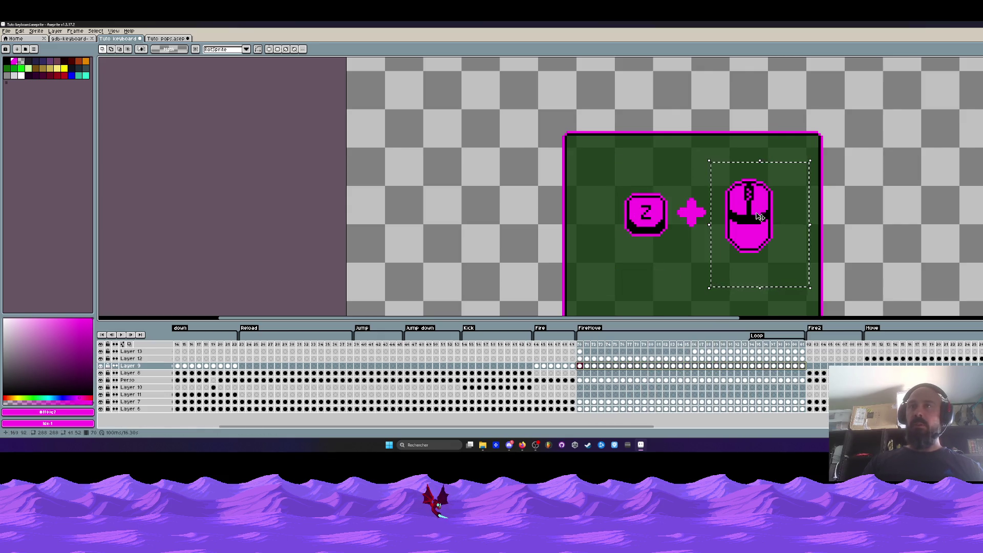
pyautogui.scroll(1, 760, 216)
pyautogui.moveTo(760, 237); pyautogui.dragTo(748, 237)
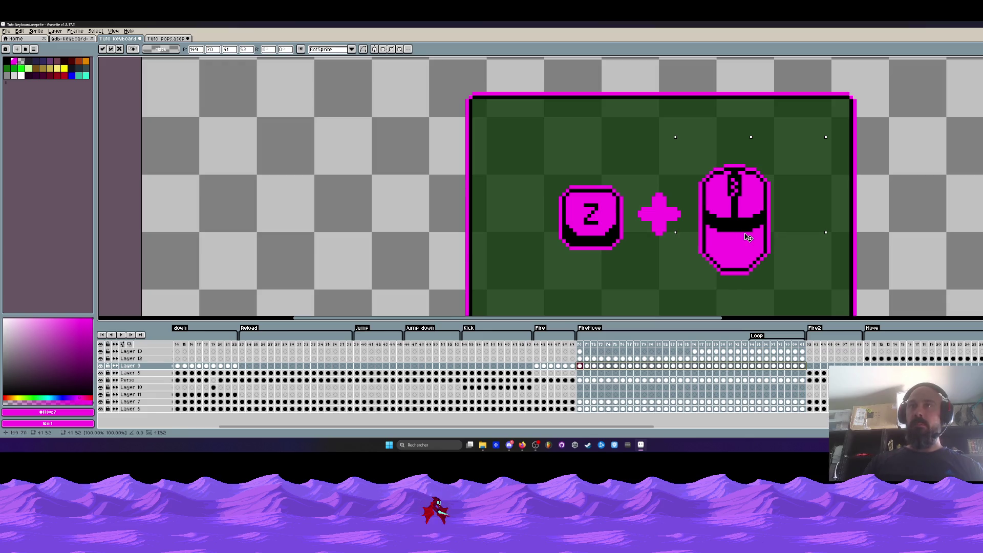
# Step: Apply the mouse move, drop the selection, and compare frames 70 and 71
pyautogui.scroll(-1, 749, 237)
pyautogui.hotkey('ctrl', 'd')
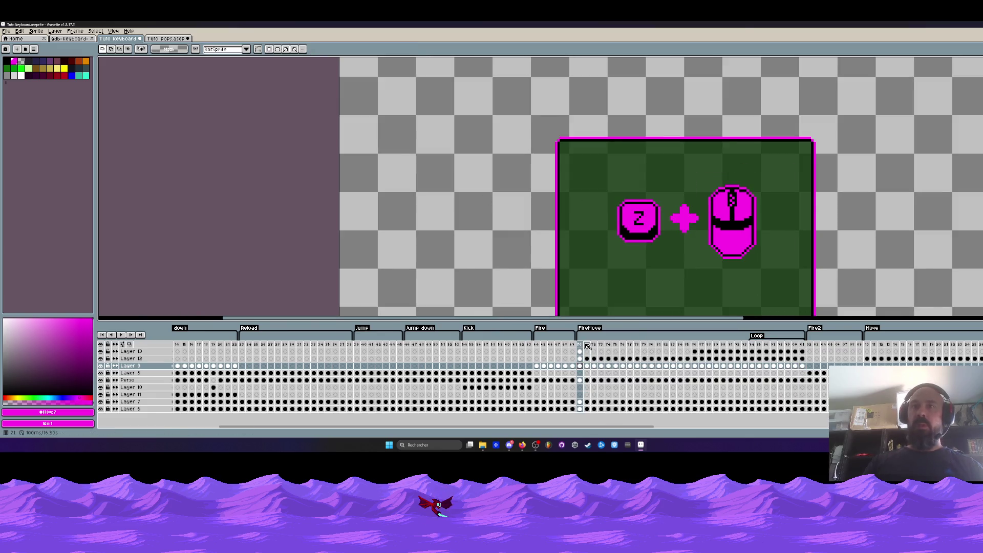
pyautogui.click(587, 345)
pyautogui.press('Left')
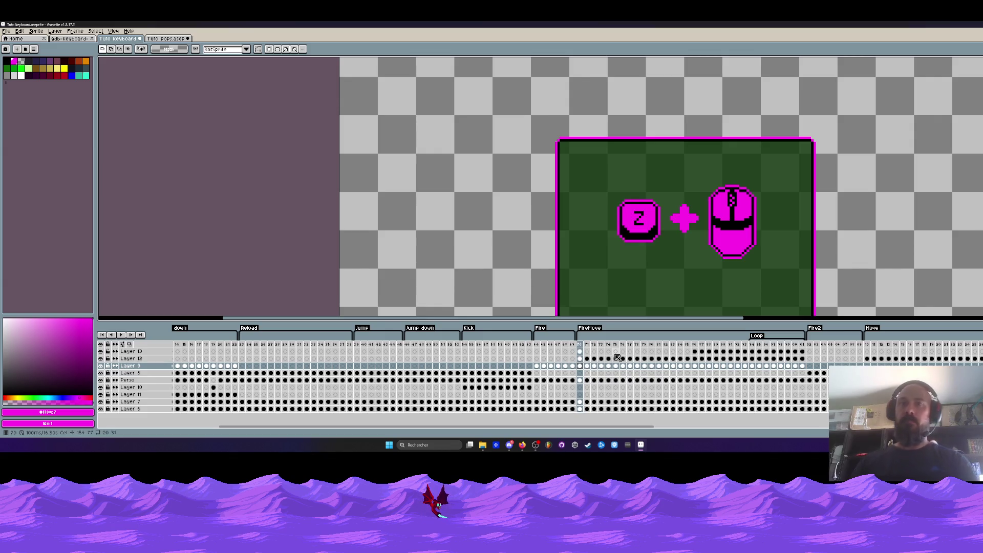
pyautogui.press('Up')
pyautogui.press('Up')
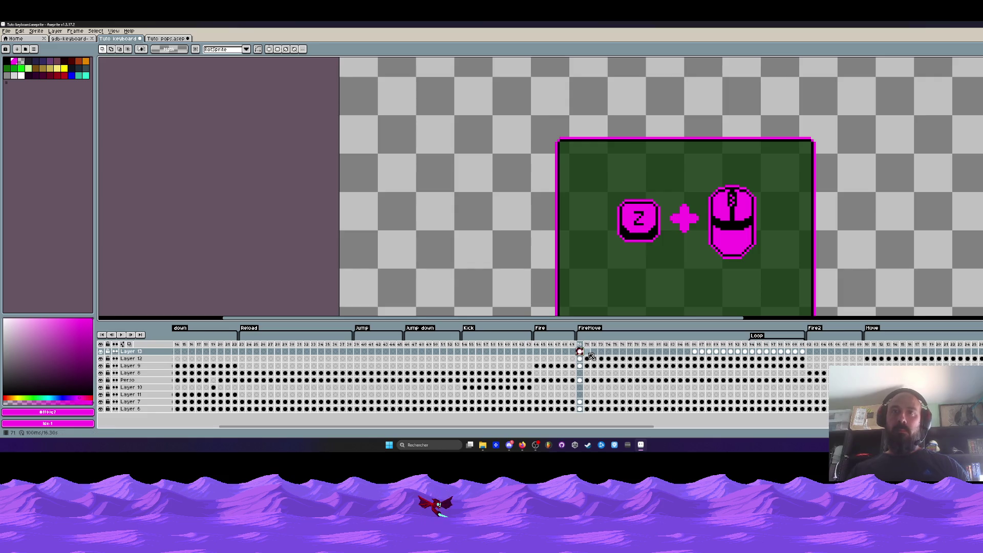
pyautogui.press('Right')
pyautogui.press('Right')
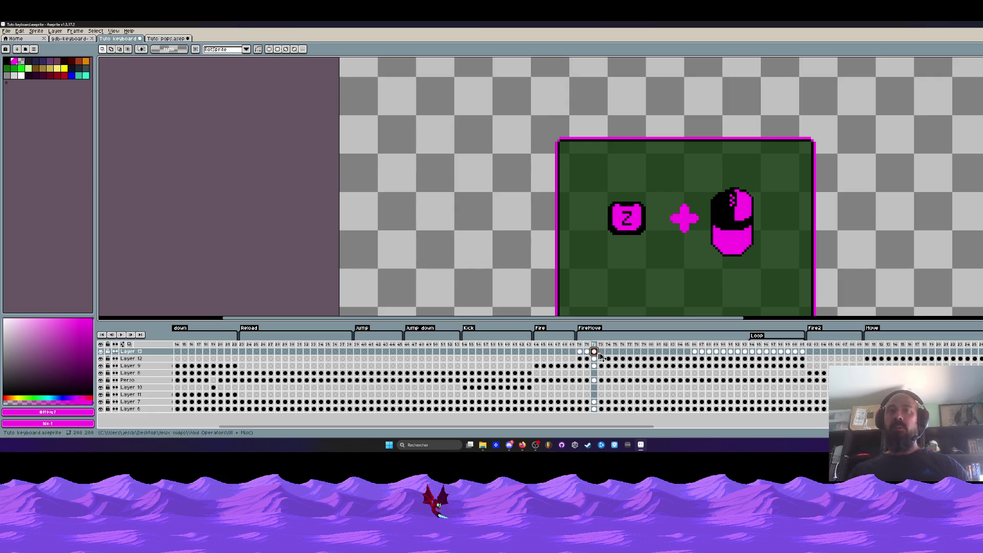
# Step: Step through frames 73, 76, 79, 82 and 83, then return to frame 71
pyautogui.moveTo(594, 352); pyautogui.dragTo(580, 353)
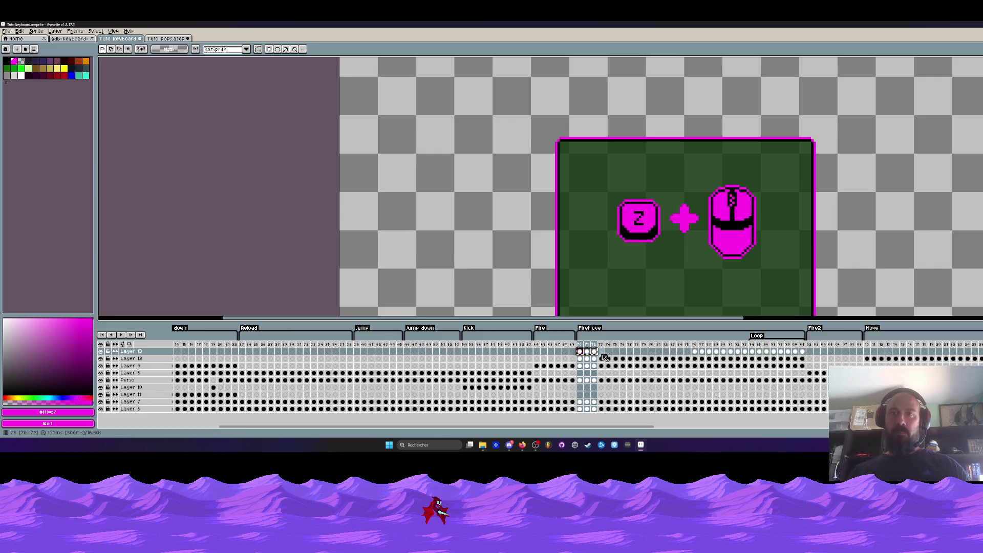
pyautogui.click(602, 352)
pyautogui.click(622, 353)
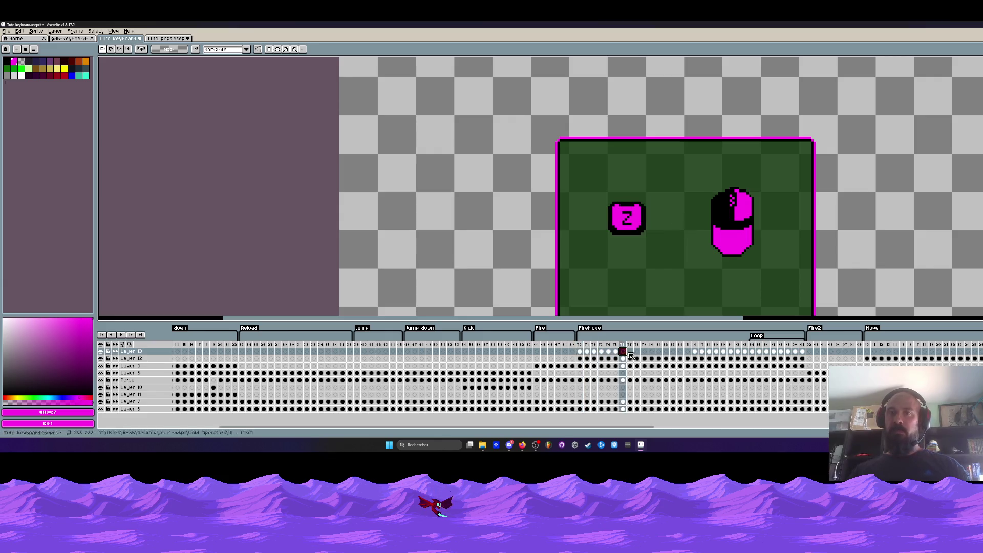
pyautogui.click(644, 352)
pyautogui.click(666, 352)
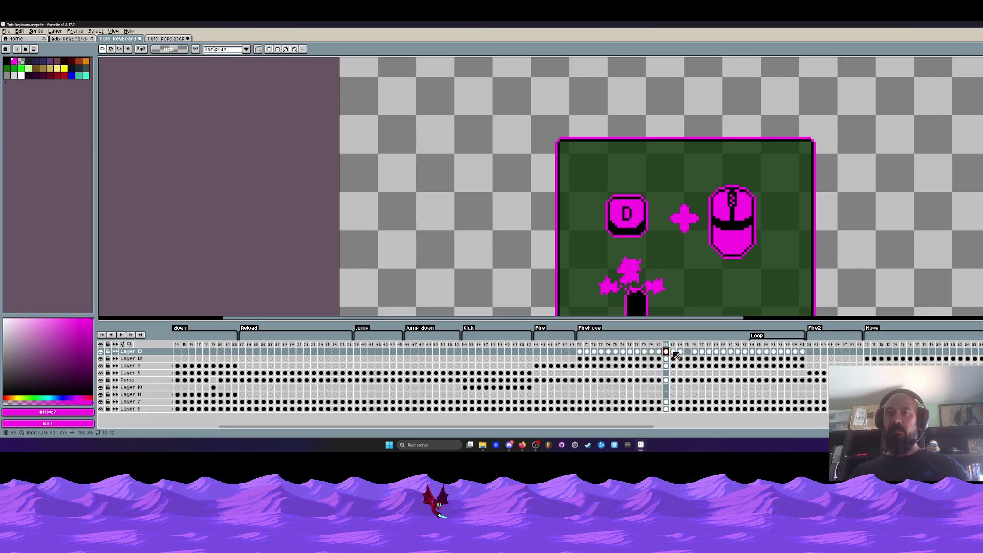
pyautogui.click(673, 352)
pyautogui.click(585, 347)
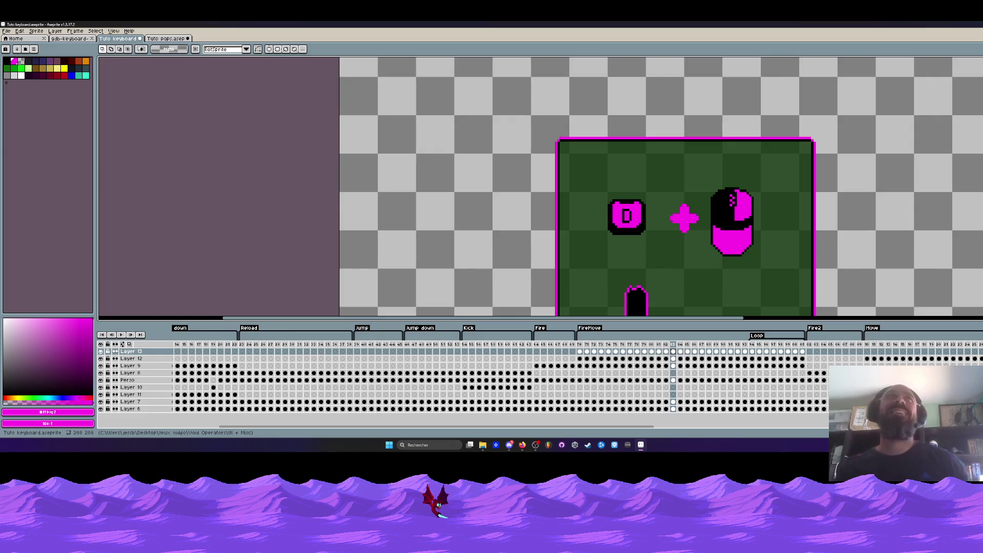
# Step: Stop playback and compare frames 70 and 71
pyautogui.scroll(-1, 608, 233)
pyautogui.press('Return')
pyautogui.scroll(-1, 608, 232)
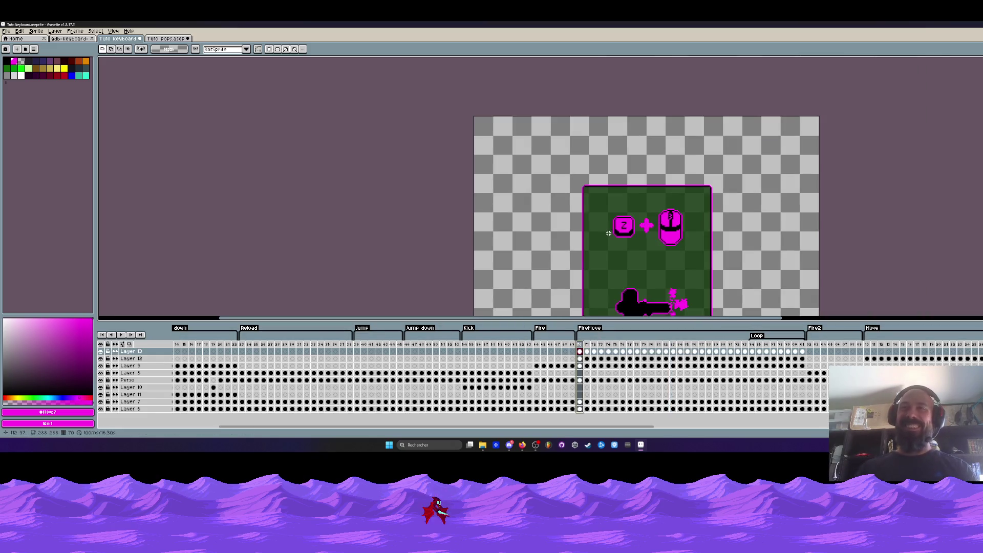
pyautogui.press('Right')
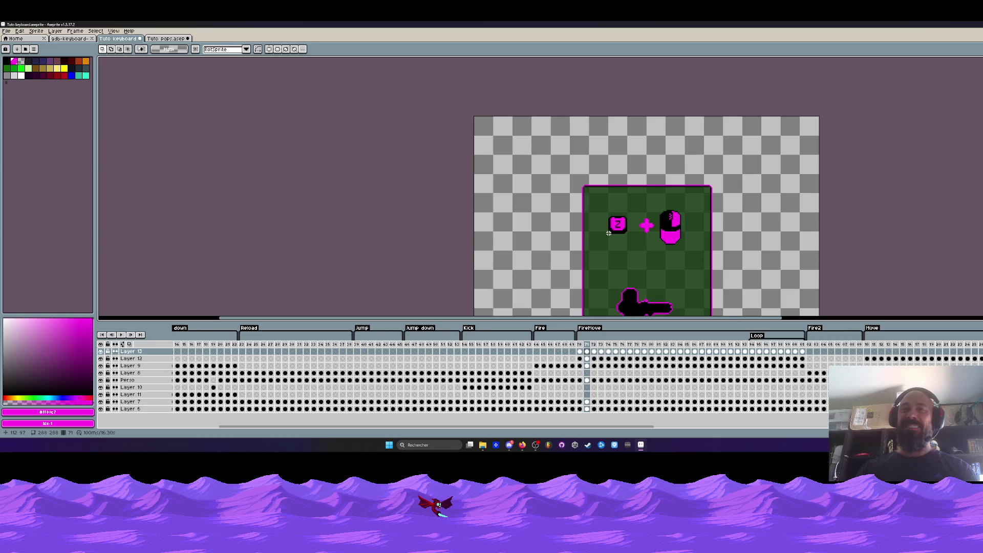
pyautogui.press('Left')
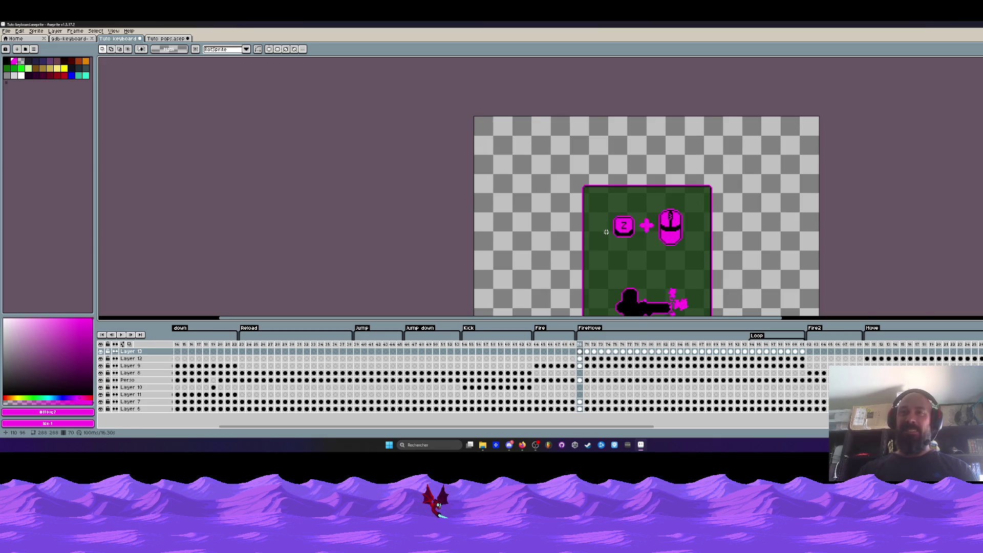
pyautogui.scroll(1, 606, 232)
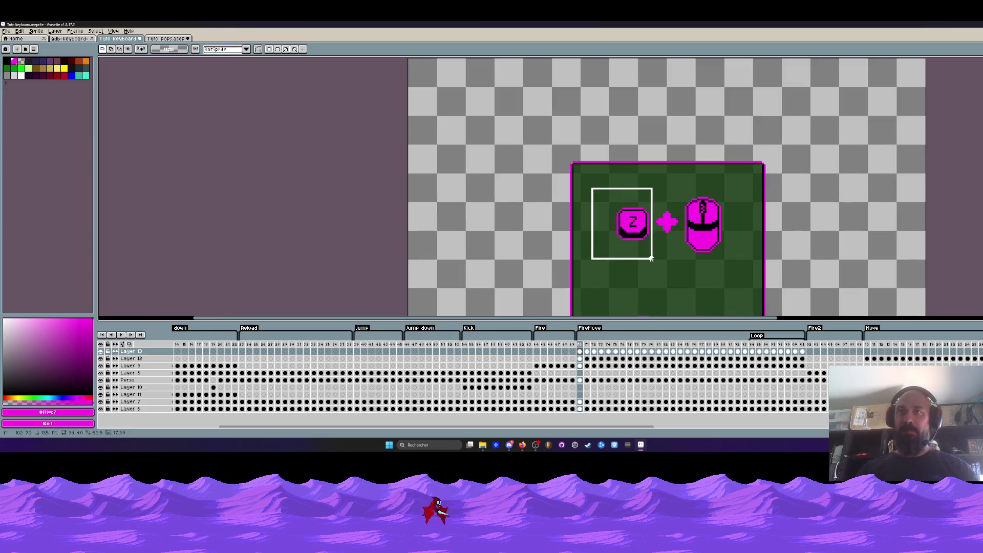
# Step: Select the Z key across frames 71–84 and turn on onion skinning
pyautogui.moveTo(651, 258); pyautogui.dragTo(653, 260)
pyautogui.click(587, 352)
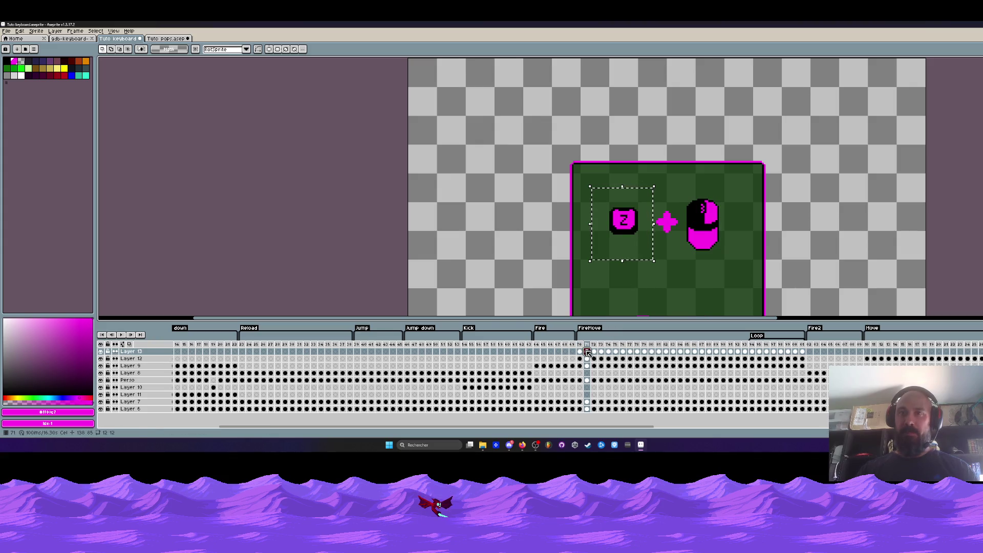
pyautogui.moveTo(587, 352)
pyautogui.mouseDown()
pyautogui.moveTo(712, 353)
pyautogui.moveTo(594, 355)
pyautogui.mouseUp()
pyautogui.click(587, 352)
pyautogui.scroll(2, 639, 234)
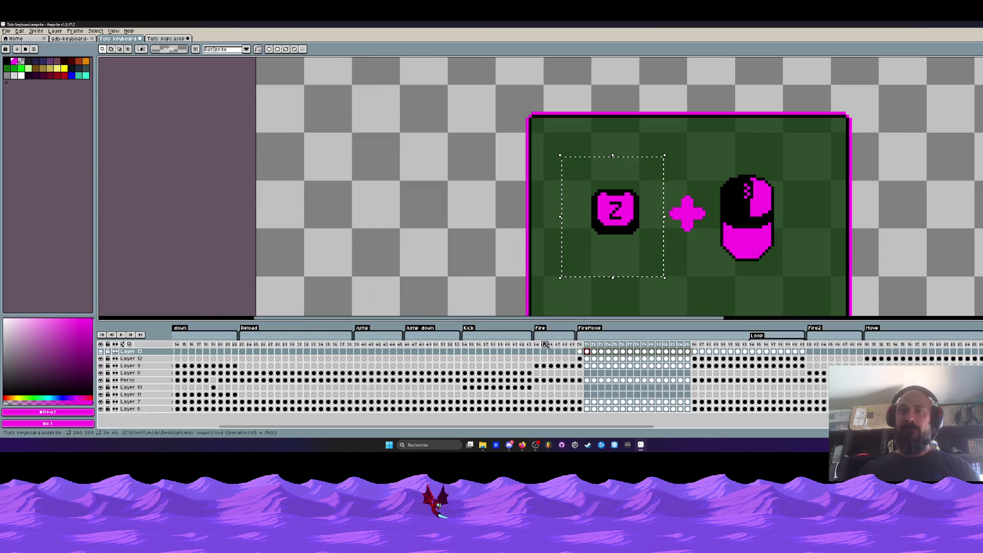
pyautogui.click(130, 348)
pyautogui.scroll(1, 547, 217)
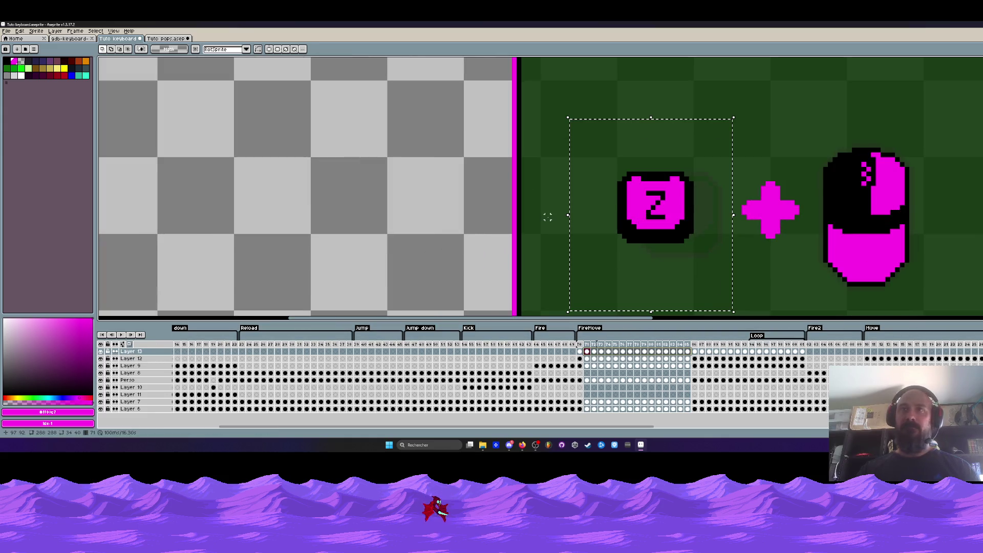
# Step: Drag the Z key right and down on Layer 12's cels for frames 71–85
pyautogui.click(689, 212)
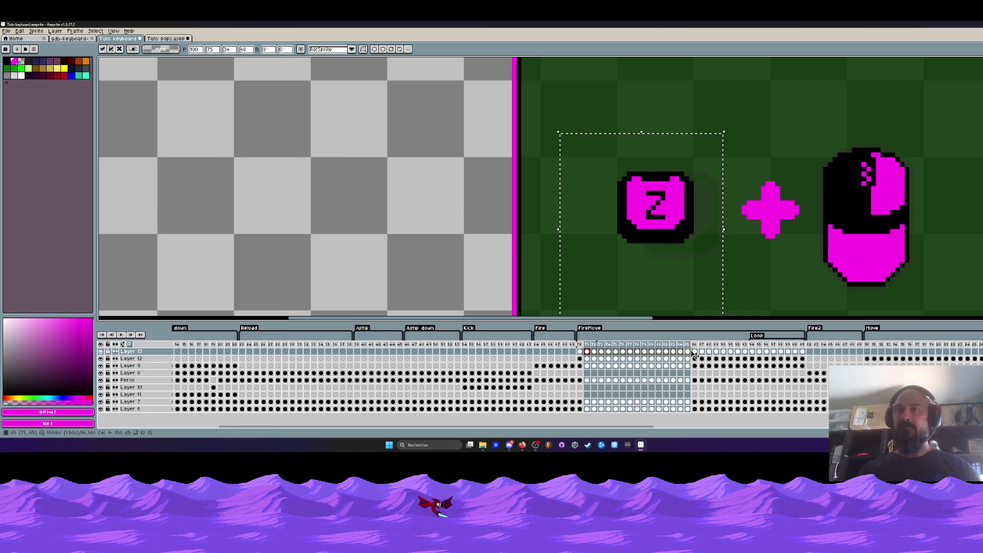
pyautogui.click(101, 358)
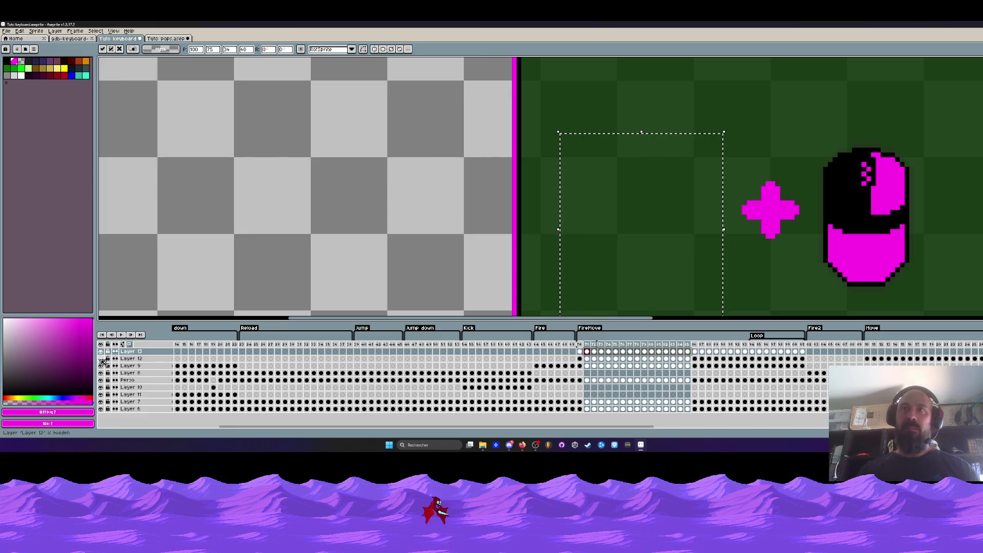
pyautogui.click(101, 358)
pyautogui.moveTo(692, 359); pyautogui.dragTo(586, 358)
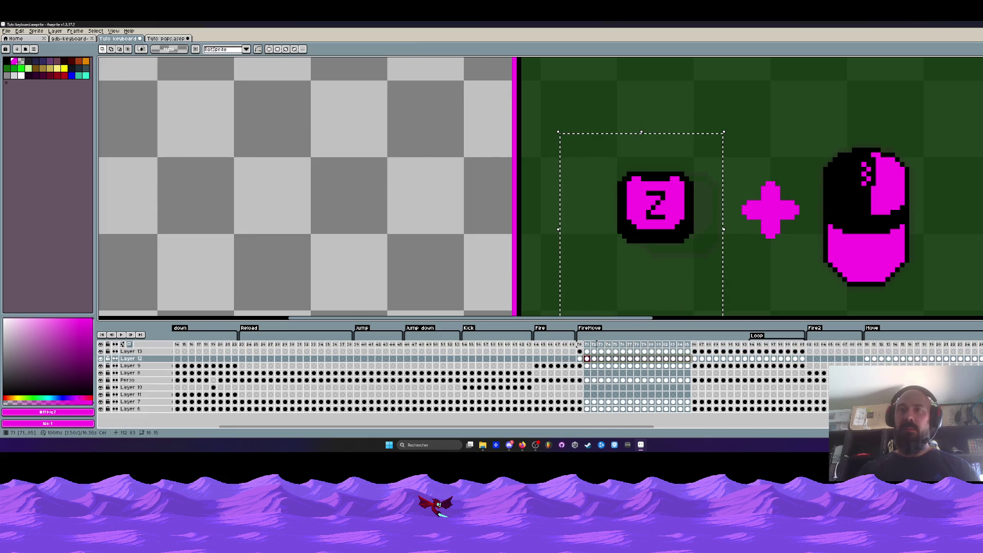
pyautogui.scroll(2, 698, 202)
pyautogui.moveTo(699, 202)
pyautogui.mouseDown()
pyautogui.moveTo(690, 235)
pyautogui.moveTo(716, 223)
pyautogui.mouseUp()
# Step: Commit the Z key move and compare frames 70 and 71
pyautogui.scroll(-3, 717, 223)
pyautogui.click(509, 207)
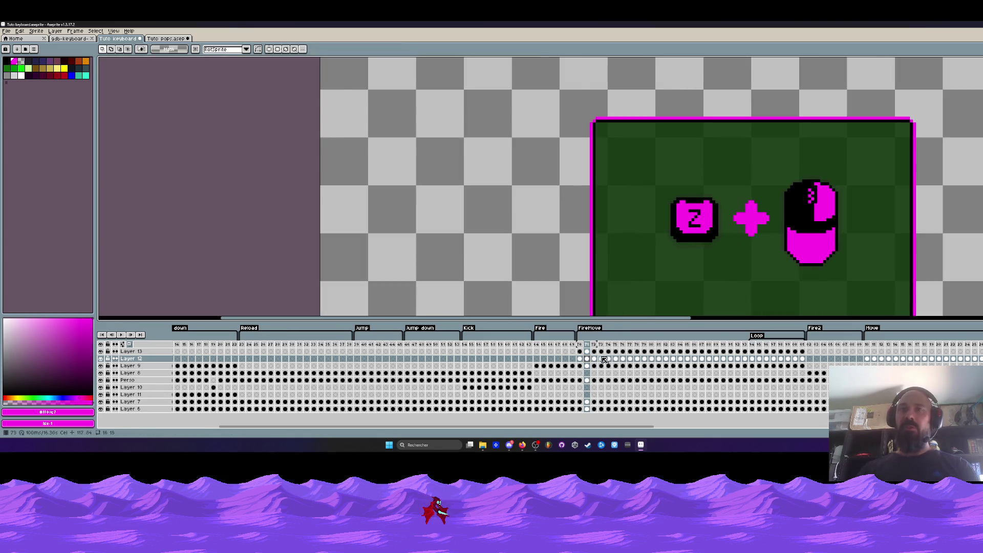
pyautogui.press('Left')
pyautogui.press('Right')
pyautogui.press('Left')
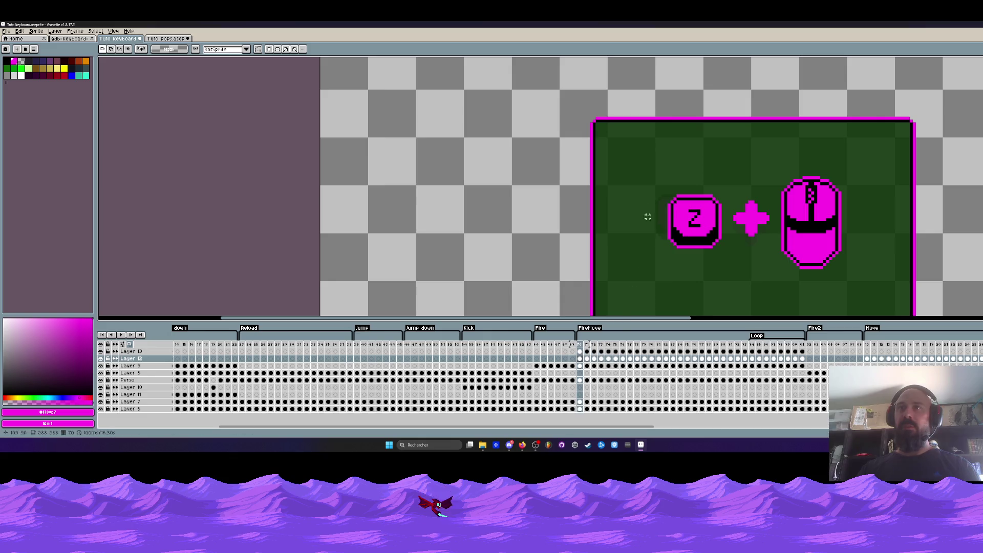
# Step: Nudge the D key right and down in the frames from 71 onward
pyautogui.moveTo(632, 172); pyautogui.dragTo(728, 267)
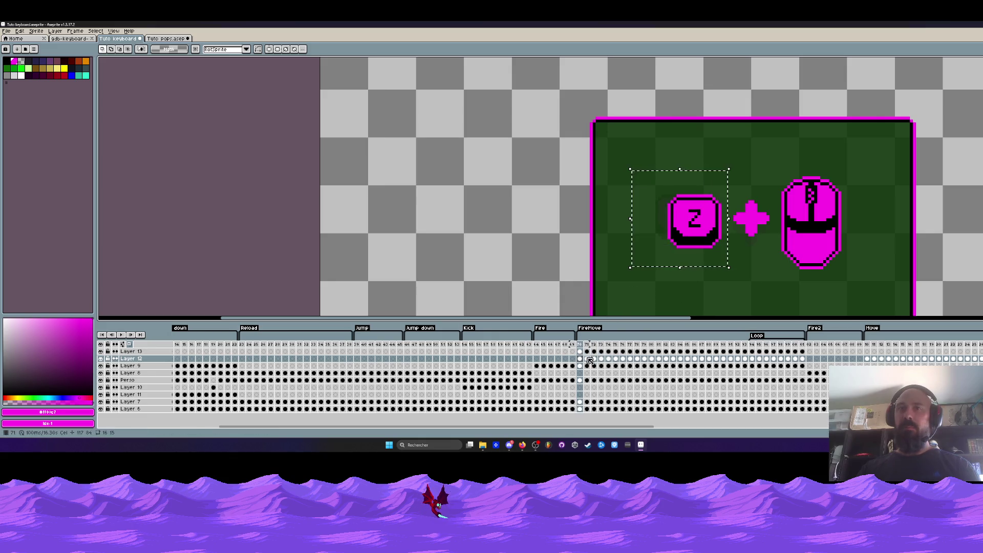
pyautogui.click(587, 359)
pyautogui.moveTo(588, 359)
pyautogui.mouseDown()
pyautogui.moveTo(733, 363)
pyautogui.moveTo(673, 362)
pyautogui.moveTo(689, 361)
pyautogui.mouseUp()
pyautogui.moveTo(704, 241); pyautogui.dragTo(704, 244)
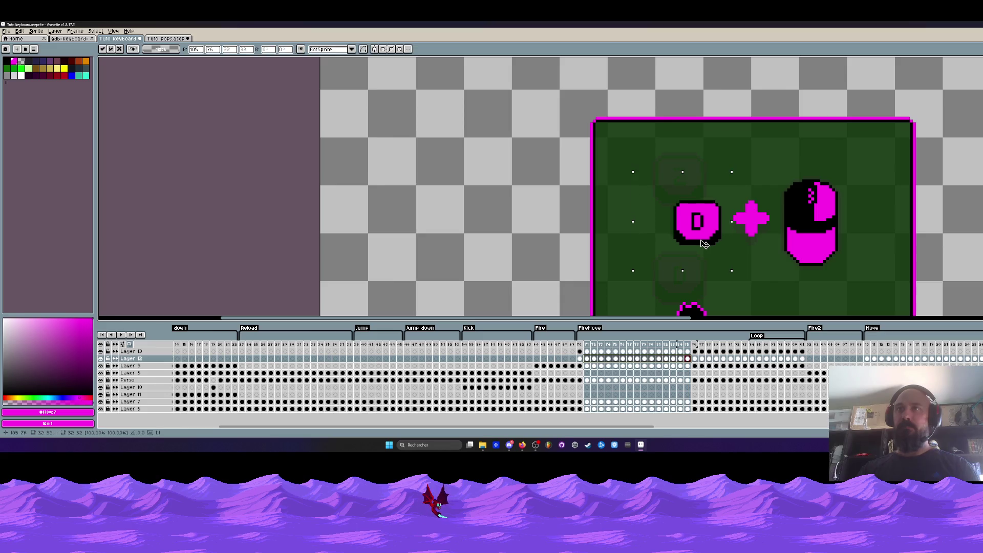
pyautogui.click(540, 238)
# Step: Play the animation from frame 70, then stop and select frames 70–88
pyautogui.click(580, 345)
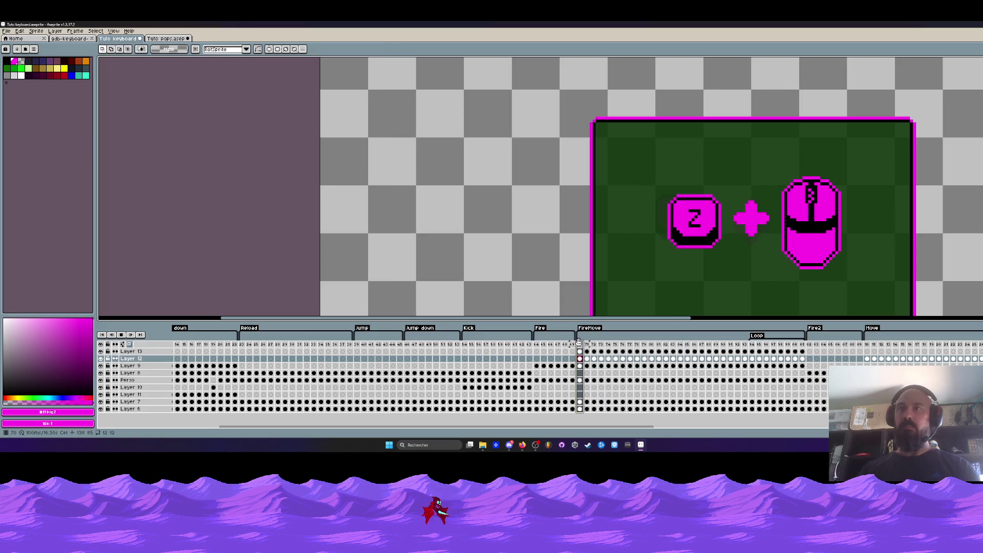
pyautogui.press('Return')
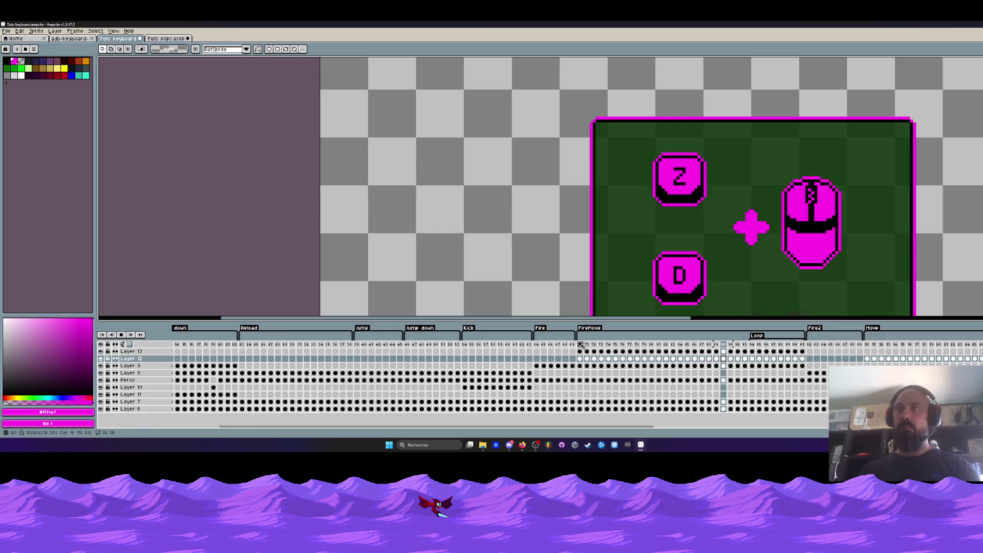
pyautogui.scroll(-2, 766, 227)
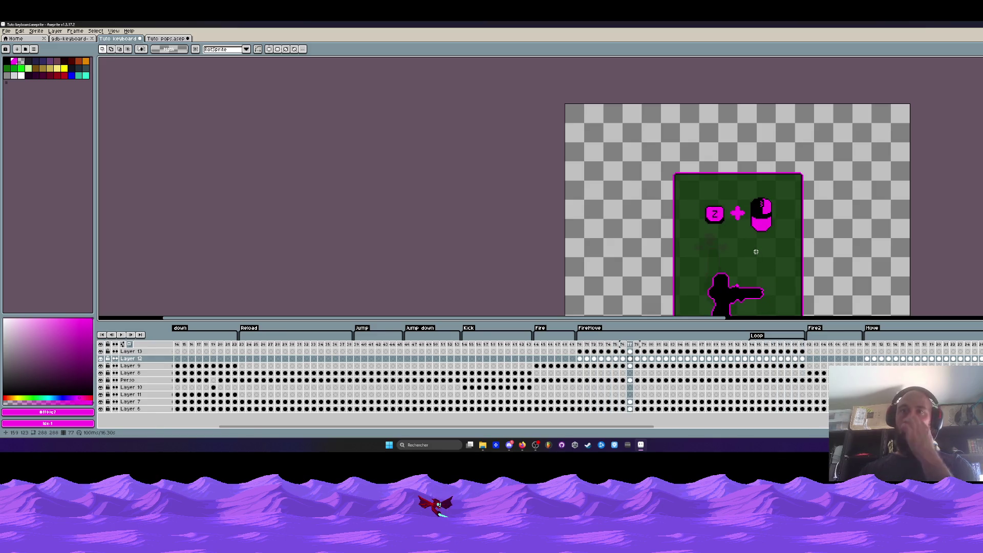
pyautogui.moveTo(579, 409)
pyautogui.mouseDown()
pyautogui.moveTo(638, 353)
pyautogui.moveTo(714, 353)
pyautogui.moveTo(600, 360)
pyautogui.moveTo(673, 364)
pyautogui.mouseUp()
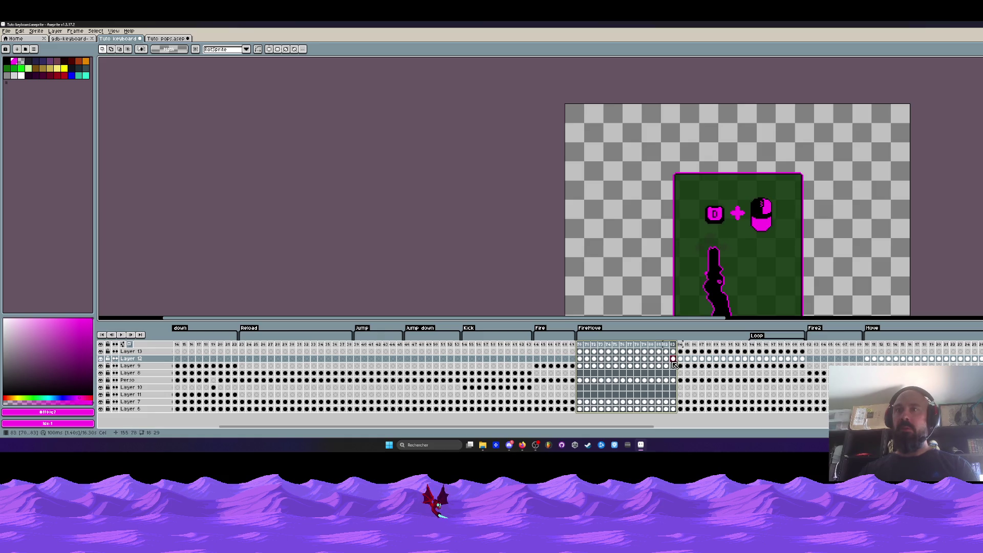
# Step: Select the plus sign on Layer 13 for frames 86–101, then for frames 70–86
pyautogui.click(681, 352)
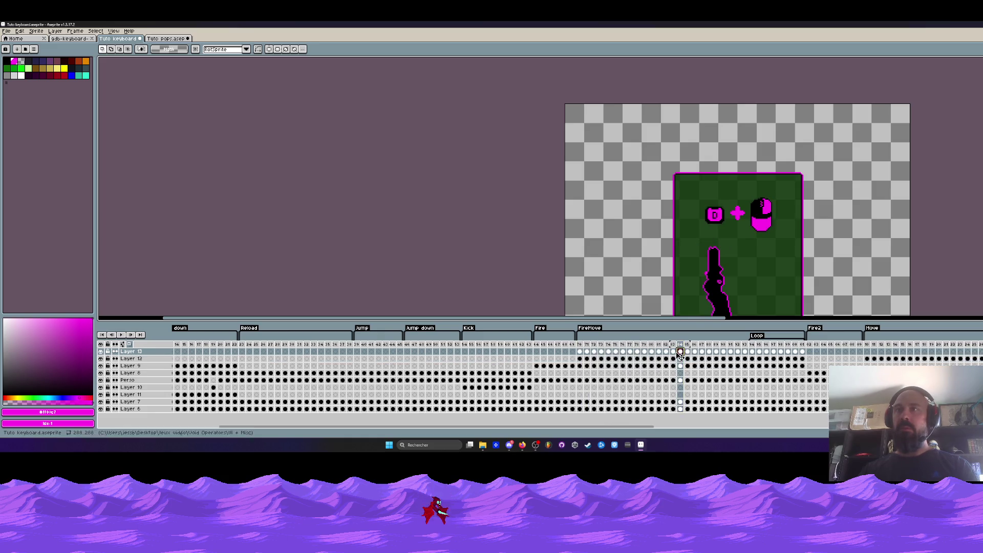
pyautogui.scroll(1, 731, 216)
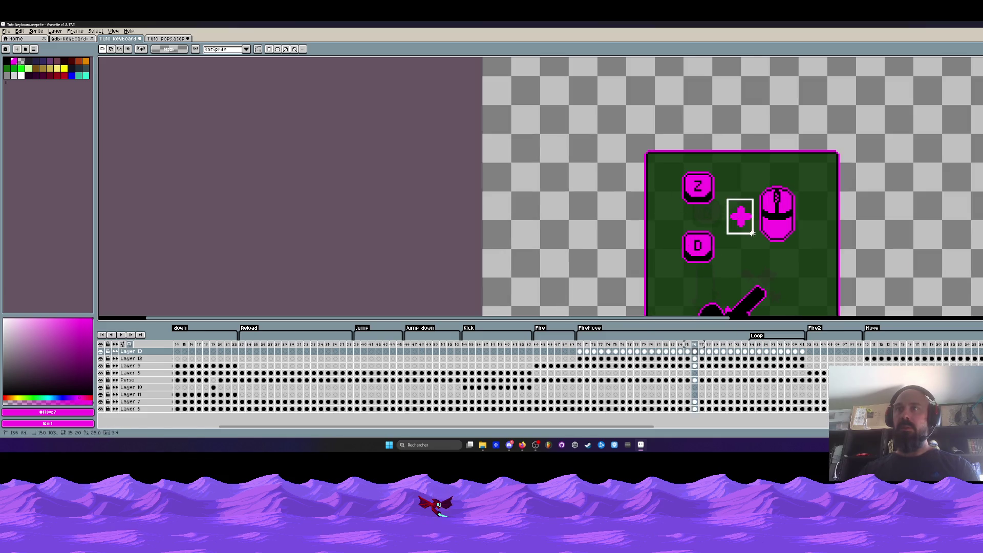
pyautogui.moveTo(750, 233); pyautogui.dragTo(754, 235)
pyautogui.moveTo(697, 353); pyautogui.dragTo(802, 353)
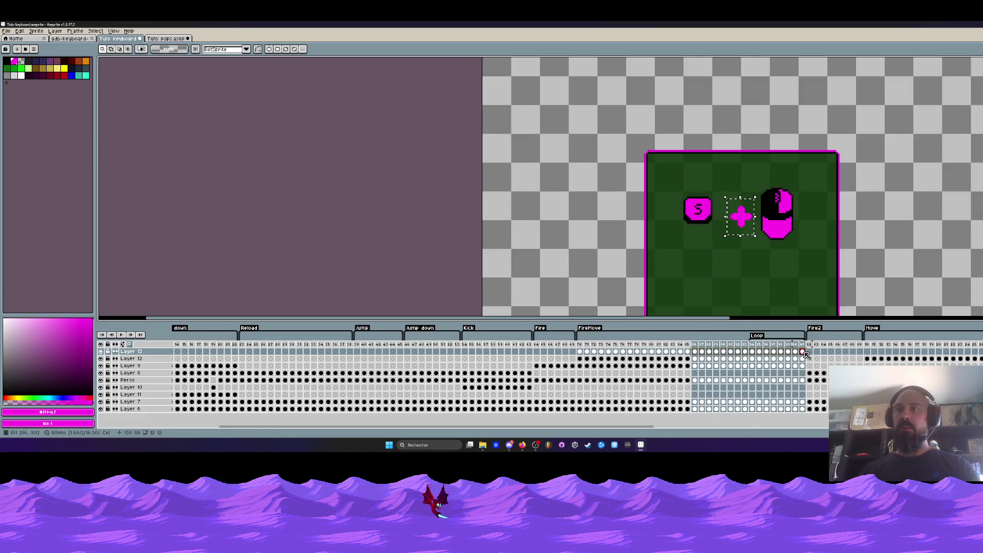
pyautogui.moveTo(580, 352); pyautogui.dragTo(700, 356)
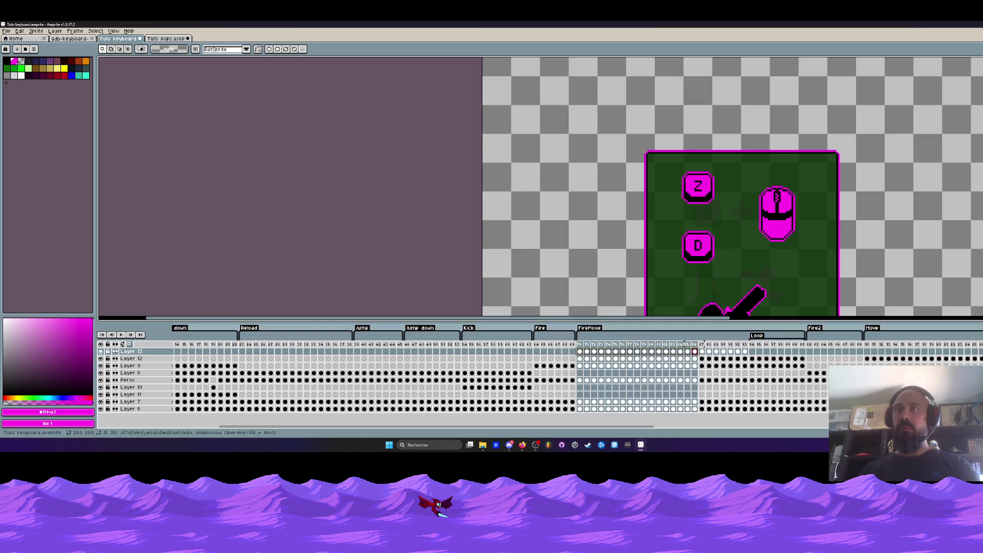
# Step: Select the Z and D keys across frames 86–93, with Layer 12 hidden
pyautogui.moveTo(632, 156)
pyautogui.mouseDown()
pyautogui.moveTo(724, 231)
pyautogui.moveTo(745, 282)
pyautogui.mouseUp()
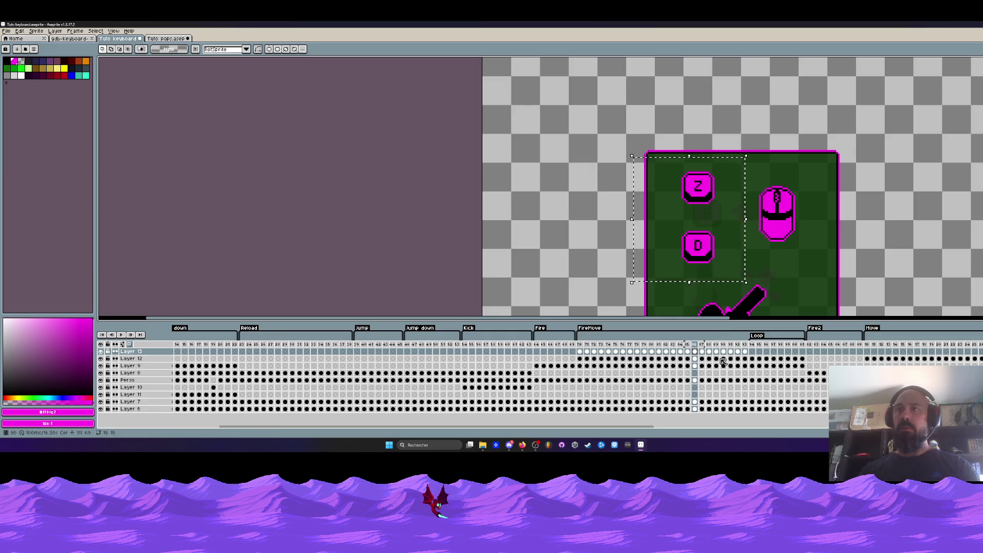
pyautogui.click(100, 366)
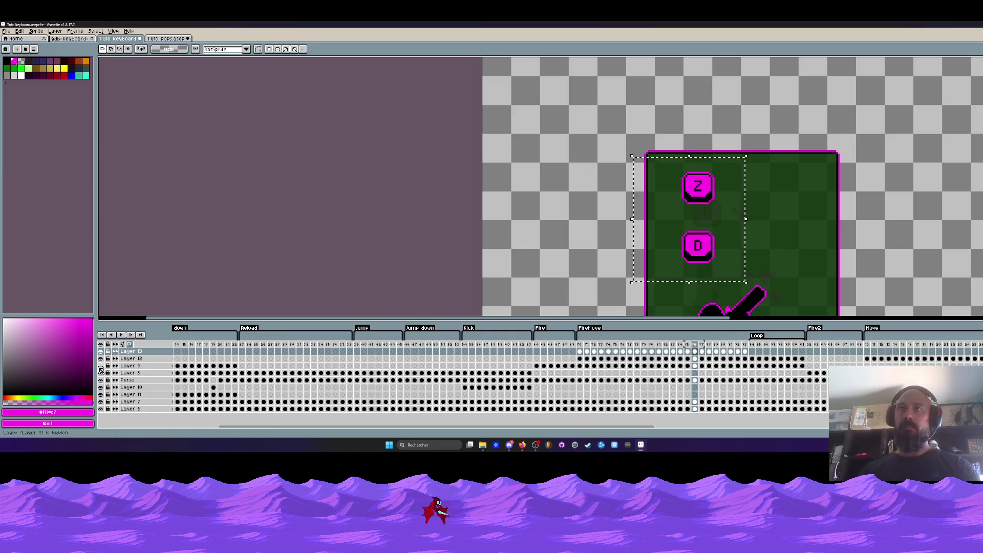
pyautogui.click(101, 373)
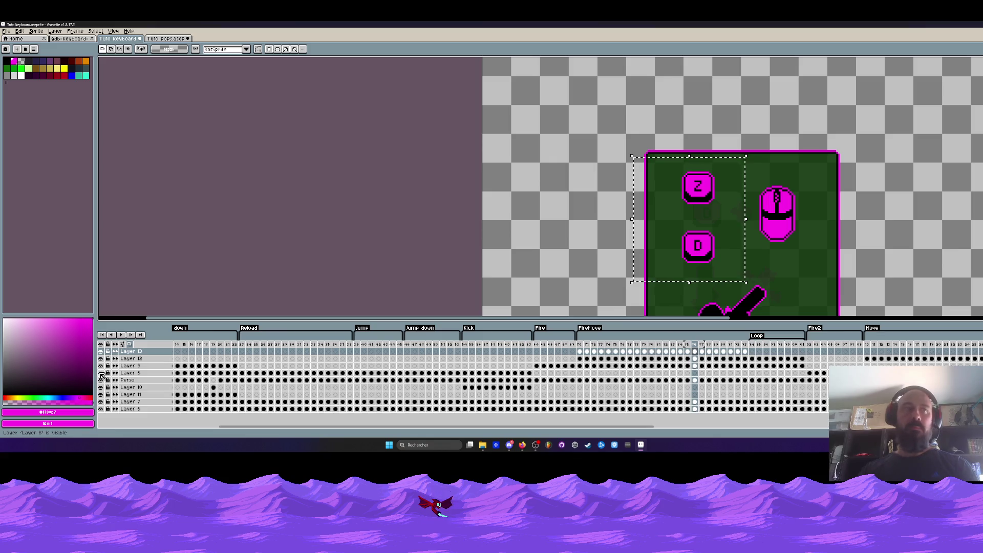
pyautogui.click(101, 359)
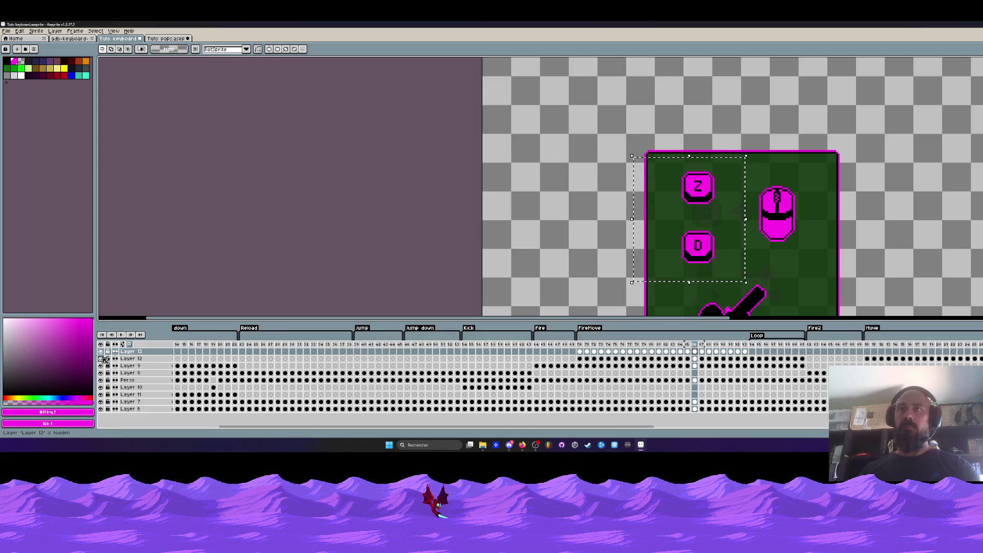
pyautogui.moveTo(748, 354)
pyautogui.mouseDown()
pyautogui.moveTo(666, 355)
pyautogui.moveTo(694, 357)
pyautogui.mouseUp()
# Step: Nudge the D key pixel by pixel slightly right and commit its position
pyautogui.scroll(1, 721, 195)
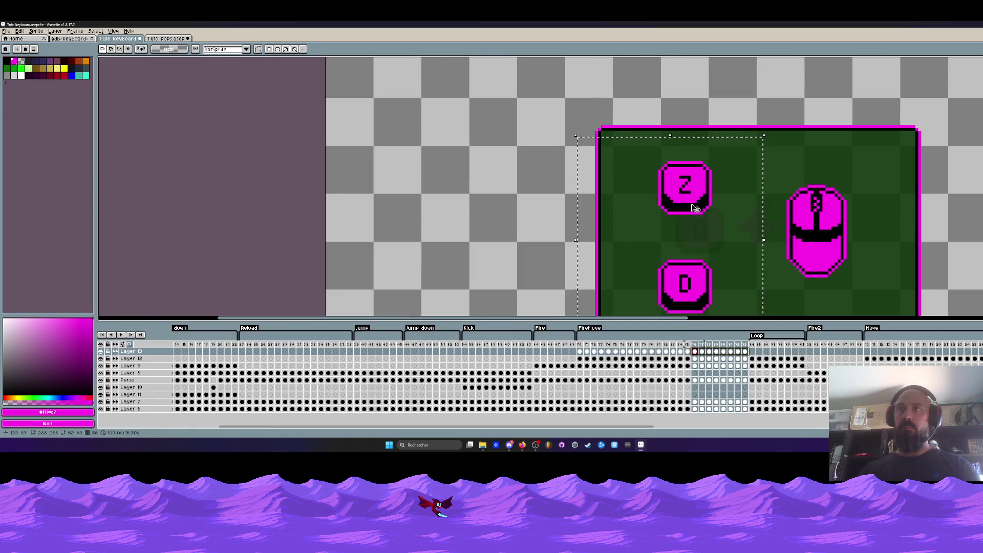
pyautogui.press('Right')
pyautogui.press('Right')
pyautogui.press('Right')
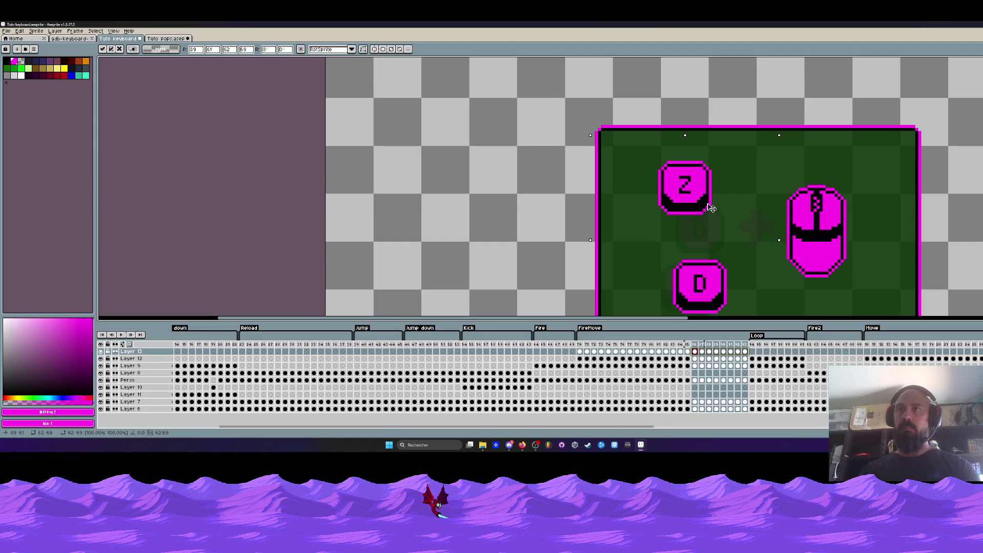
pyautogui.press('Right')
pyautogui.press('Left')
pyautogui.press('Up')
pyautogui.press('Right')
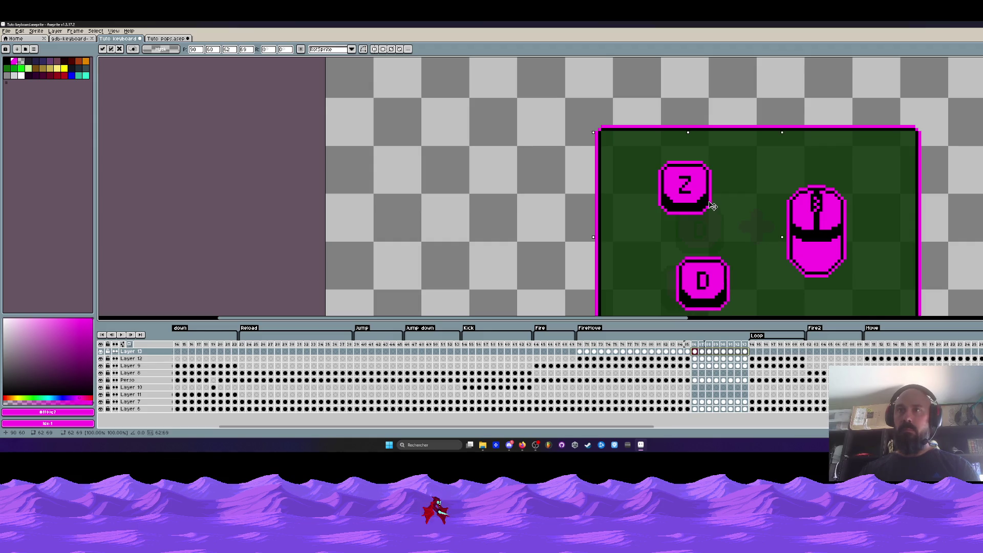
pyautogui.press('Left')
pyautogui.click(551, 204)
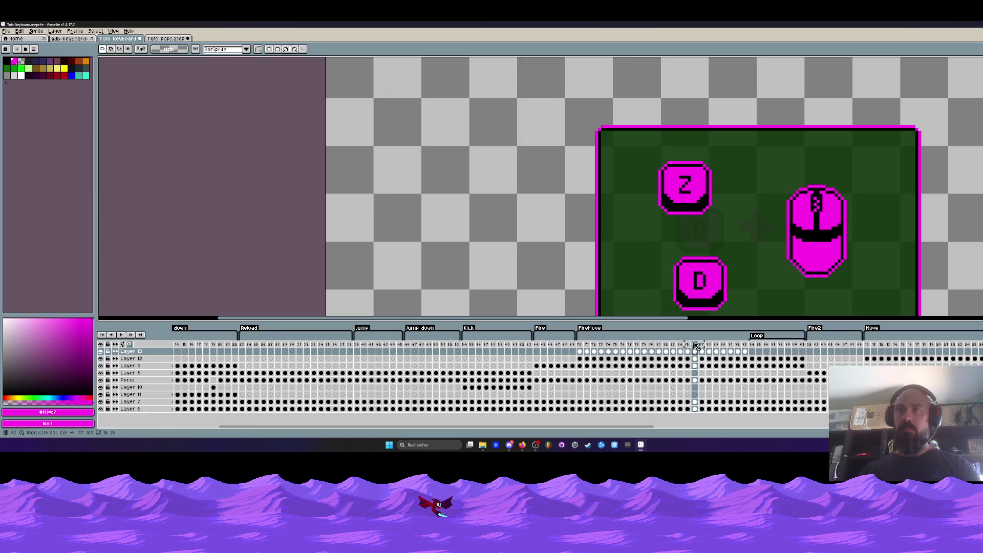
pyautogui.scroll(-1, 678, 228)
# Step: Select the Z key across frames 70–84, zoom out, and play from frame 70
pyautogui.moveTo(555, 127)
pyautogui.mouseDown()
pyautogui.moveTo(742, 226)
pyautogui.moveTo(754, 249)
pyautogui.mouseUp()
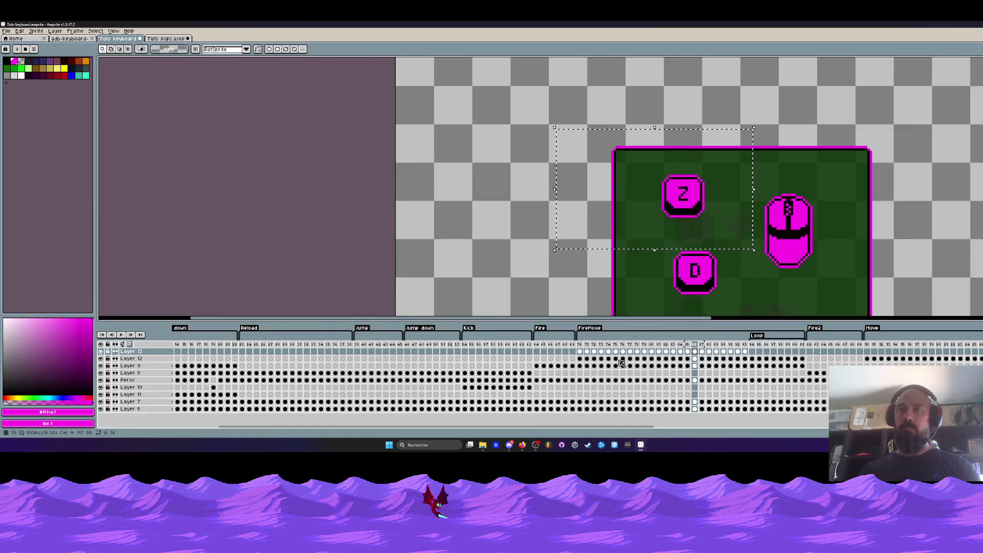
pyautogui.moveTo(579, 344)
pyautogui.mouseDown()
pyautogui.moveTo(644, 344)
pyautogui.moveTo(644, 366)
pyautogui.mouseUp()
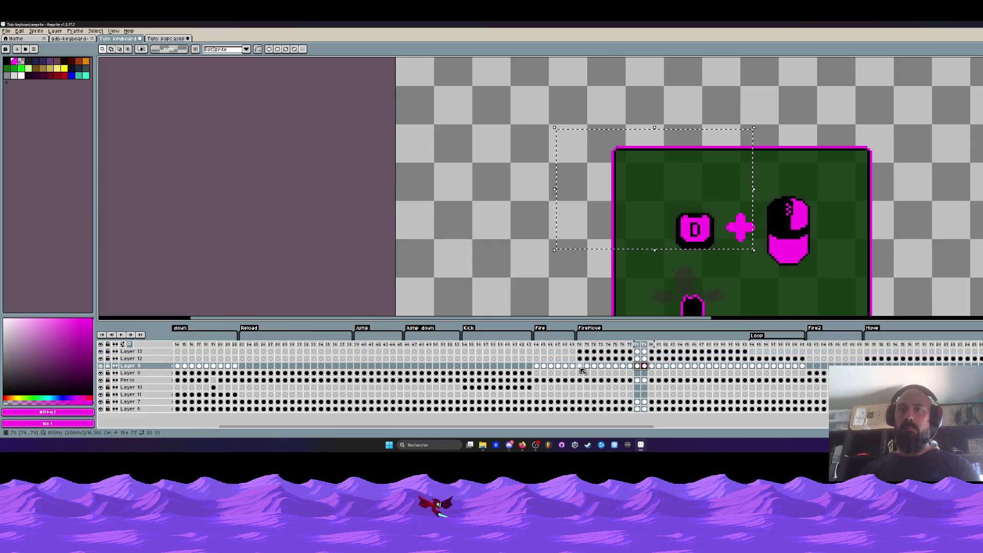
pyautogui.moveTo(582, 369); pyautogui.dragTo(682, 373)
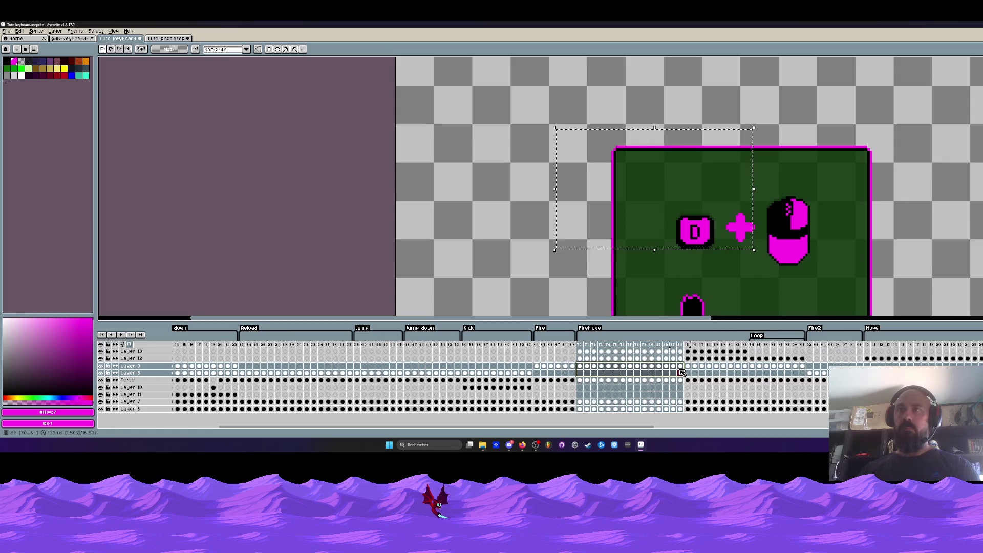
pyautogui.click(682, 373)
pyautogui.press('-')
pyautogui.press('-')
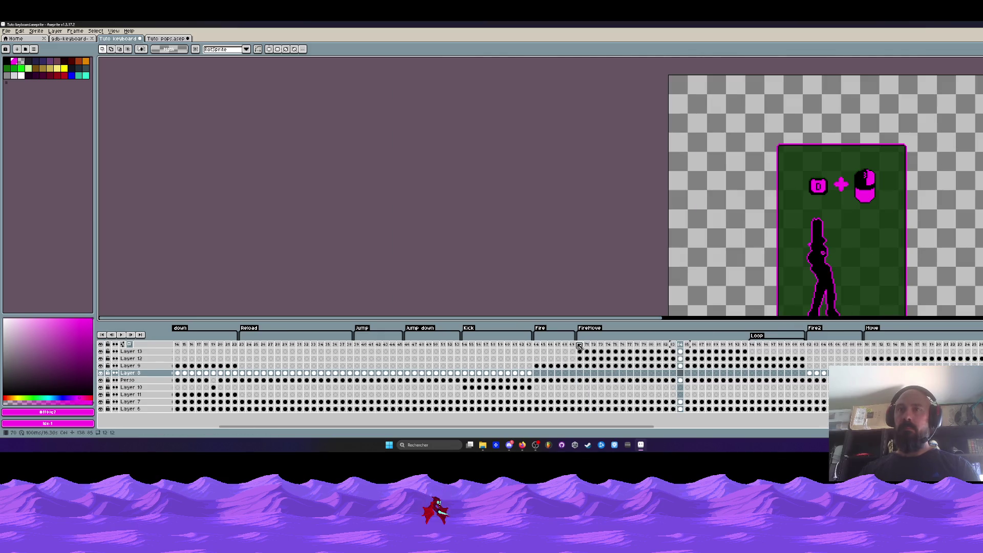
pyautogui.click(579, 345)
pyautogui.press('Return')
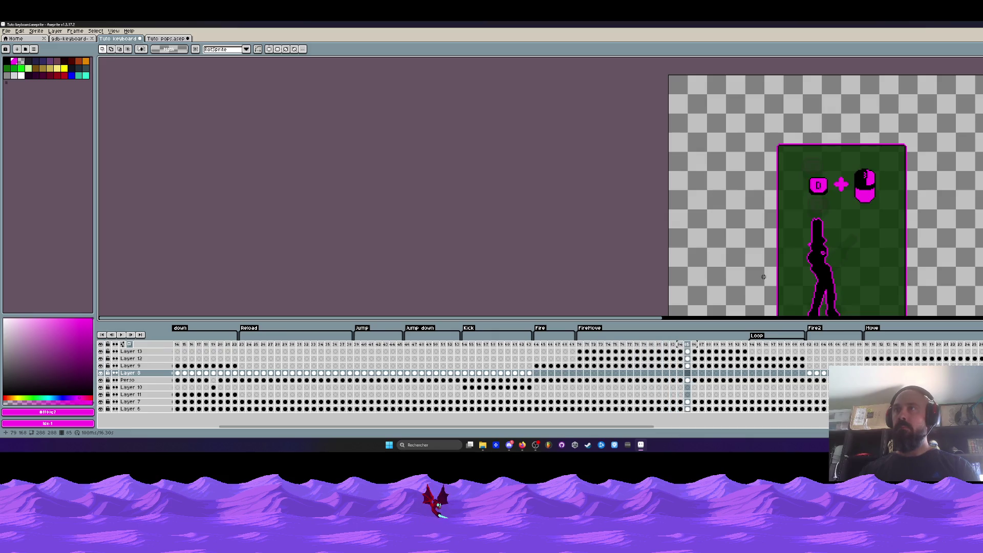
# Step: Select the Z key area on Layer 9's cels for frames 85–93
pyautogui.scroll(1, 828, 148)
pyautogui.moveTo(691, 135); pyautogui.dragTo(805, 233)
pyautogui.click(694, 367)
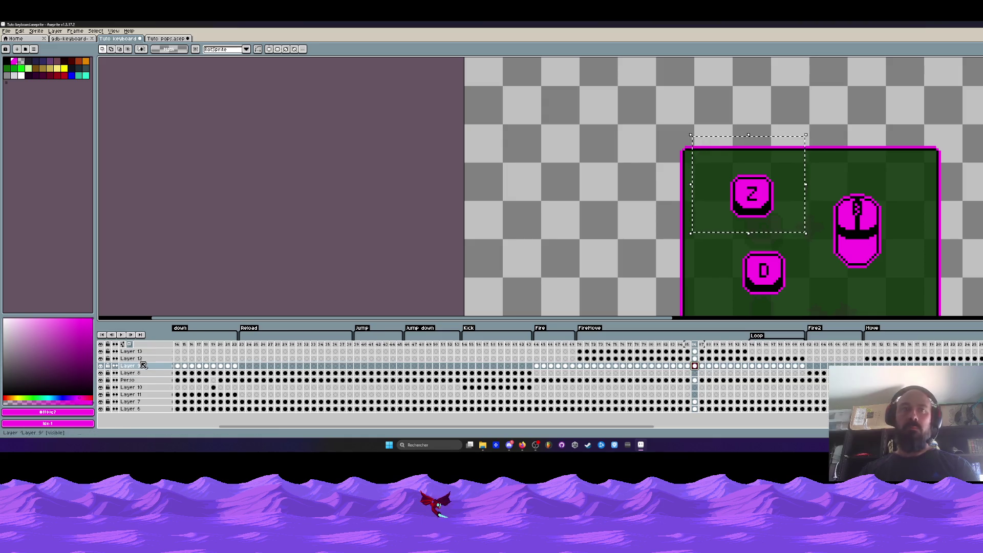
pyautogui.click(101, 365)
pyautogui.click(101, 366)
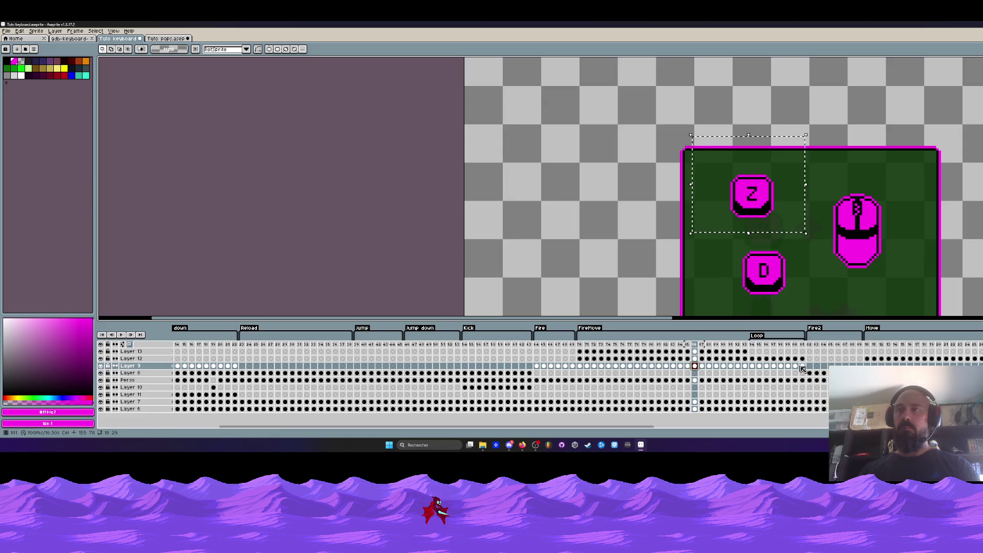
pyautogui.click(745, 366)
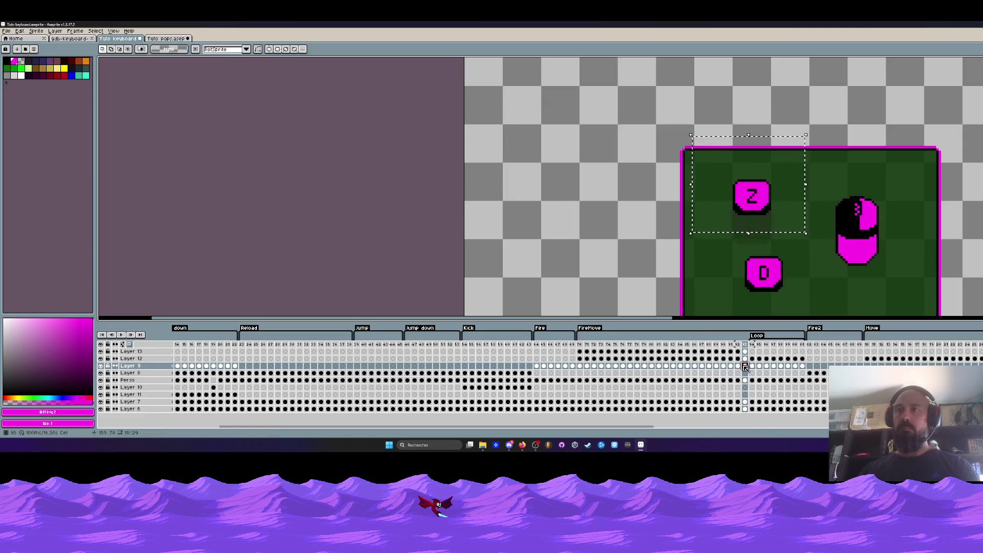
pyautogui.moveTo(745, 366); pyautogui.dragTo(694, 367)
pyautogui.scroll(1, 772, 226)
# Step: Move the Z key right, then a few pixels up, and commit it
pyautogui.click(772, 218)
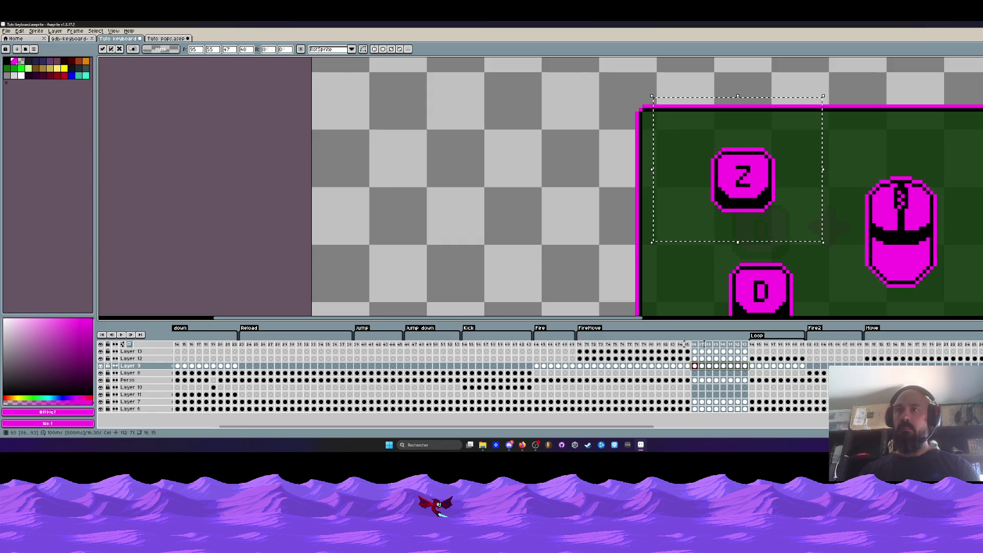
pyautogui.click(695, 358)
pyautogui.moveTo(754, 187); pyautogui.dragTo(775, 189)
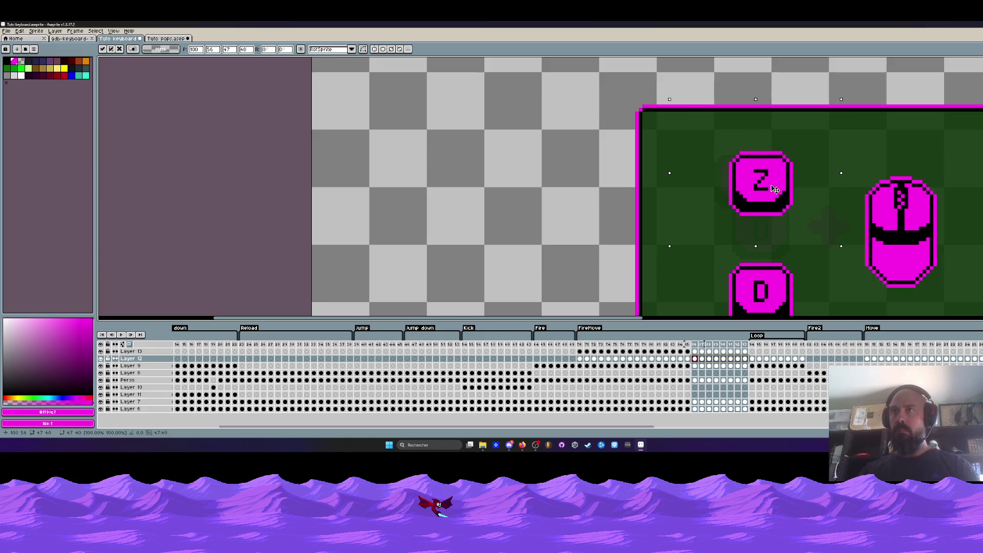
pyautogui.moveTo(775, 189); pyautogui.dragTo(773, 181)
pyautogui.scroll(-3, 773, 180)
pyautogui.press('Return')
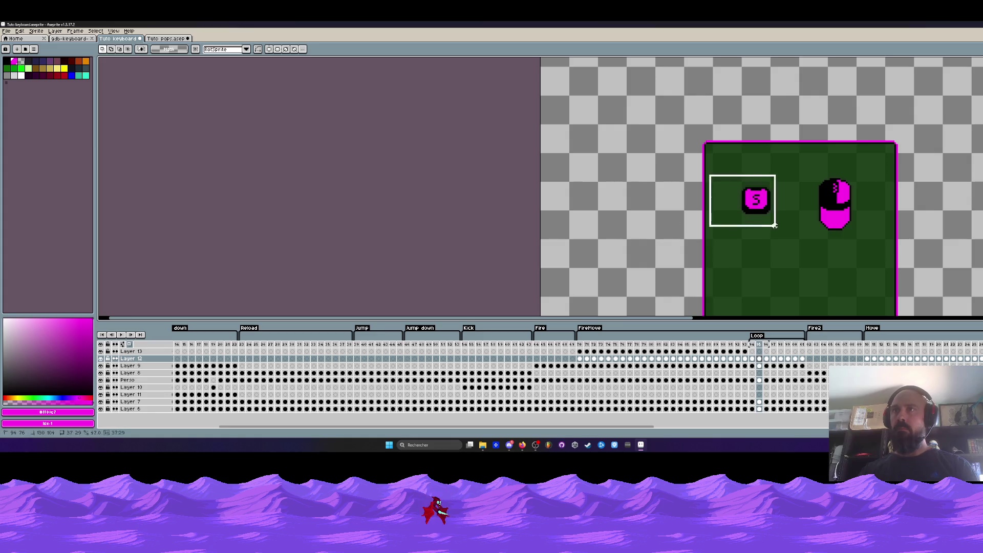
# Step: Drag the S key right and down a few pixels and commit the new position
pyautogui.scroll(2, 775, 208)
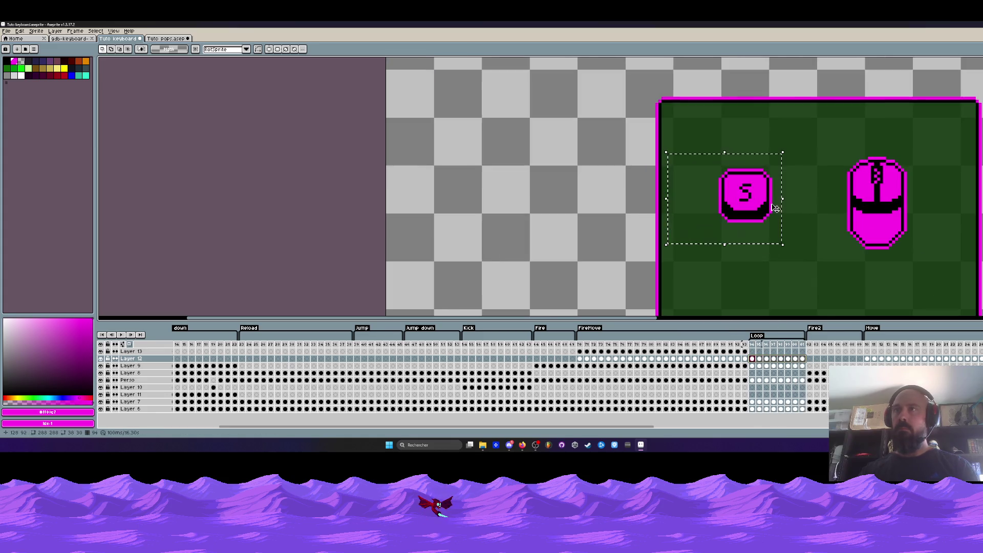
pyautogui.moveTo(775, 208); pyautogui.dragTo(784, 217)
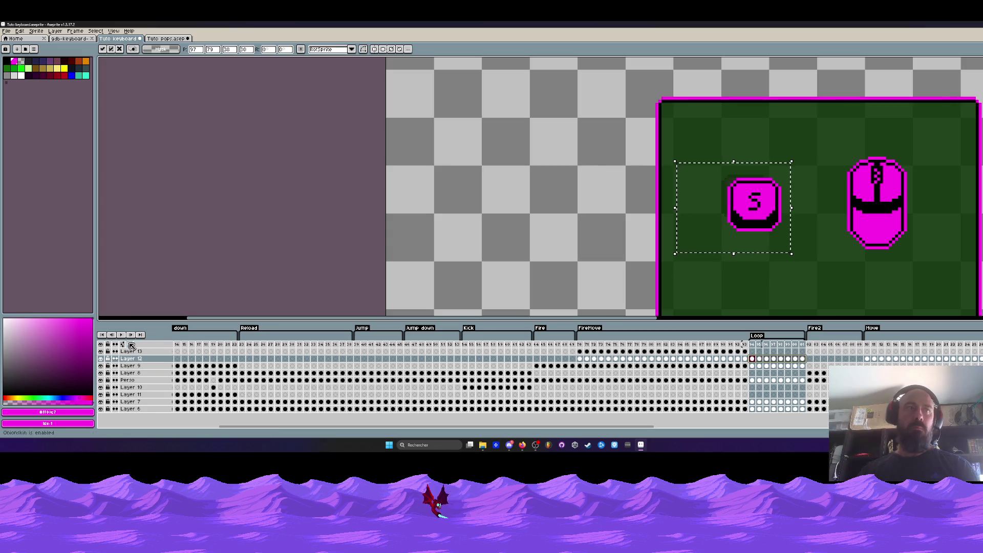
pyautogui.moveTo(768, 212); pyautogui.dragTo(773, 218)
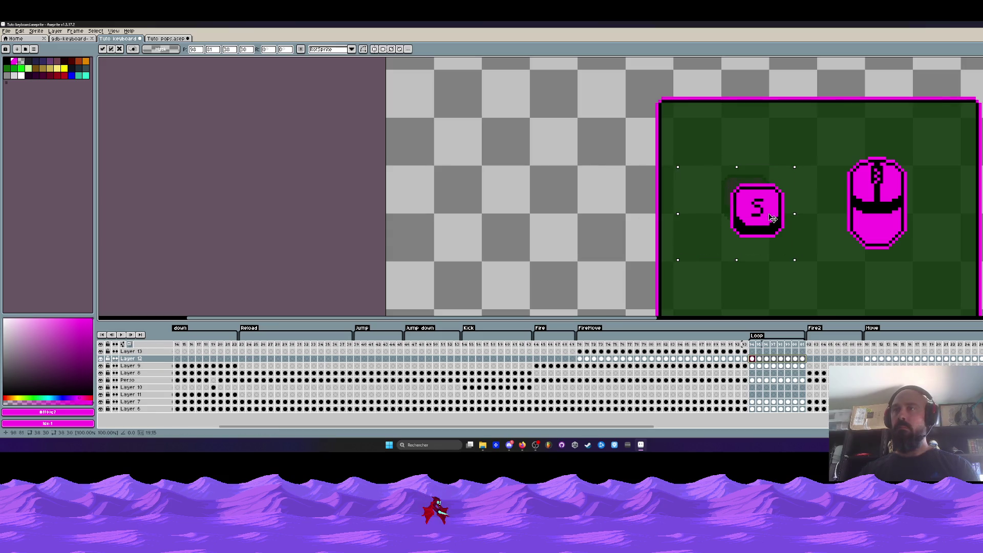
pyautogui.click(548, 220)
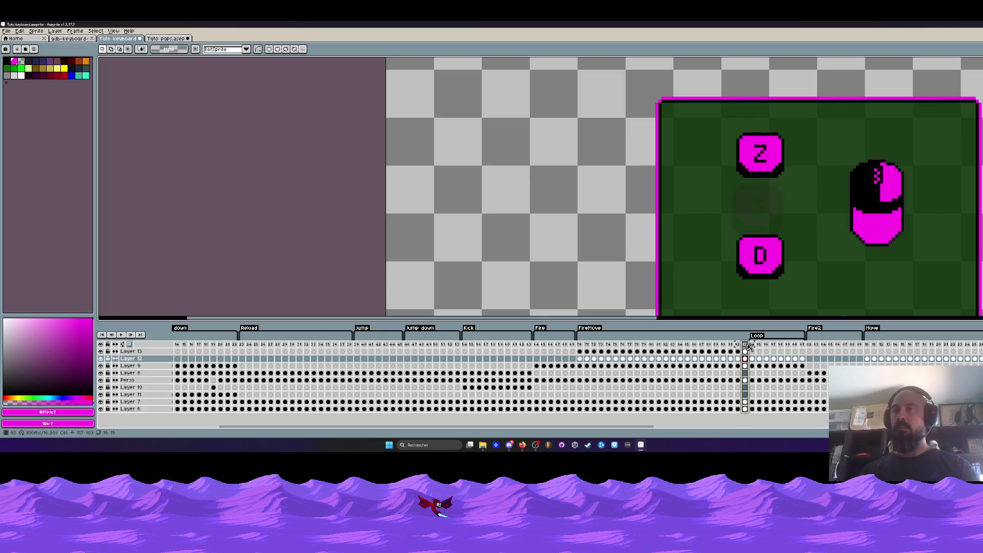
# Step: Compare with the Z + mouse frame, then nudge the S key right and up across the Loop frames
pyautogui.moveTo(748, 347); pyautogui.dragTo(760, 347)
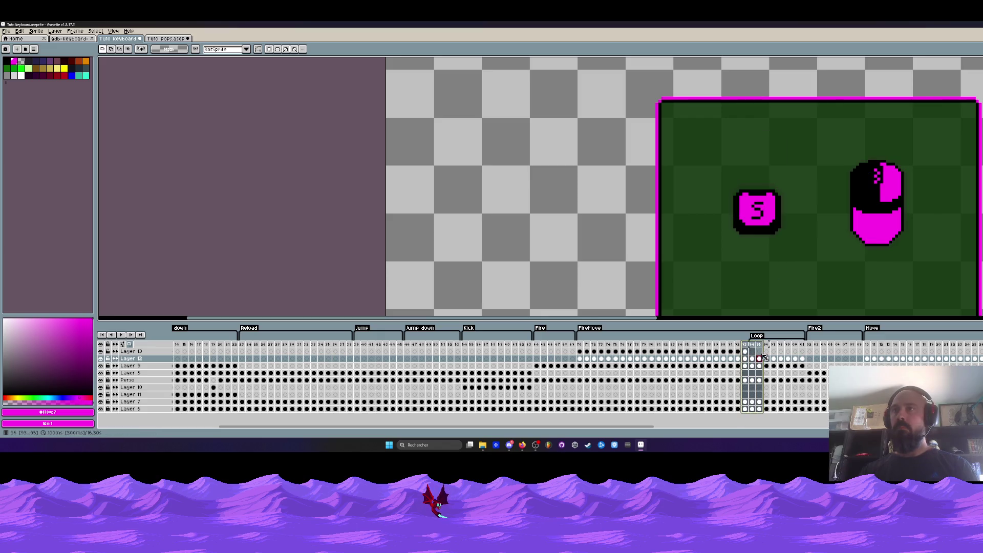
pyautogui.click(802, 344)
pyautogui.click(580, 345)
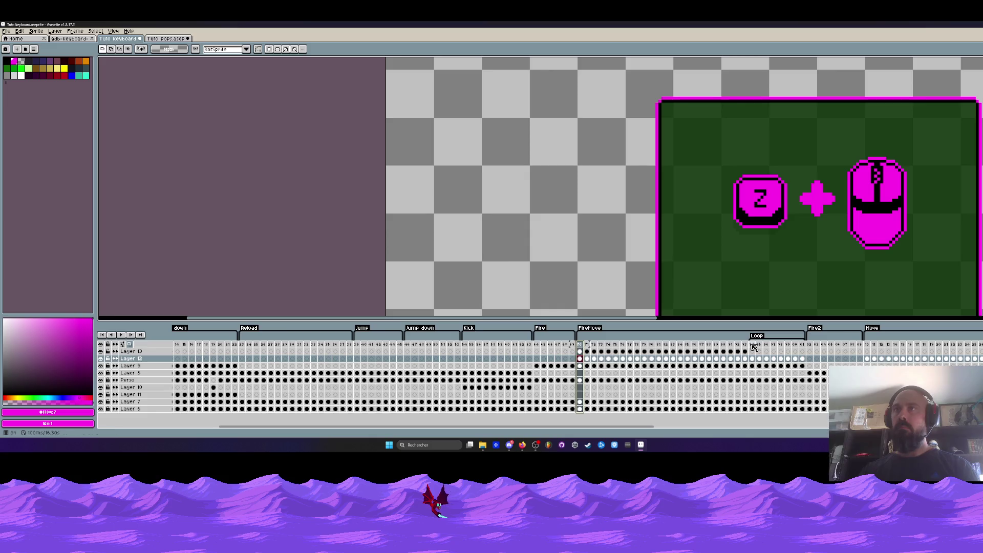
pyautogui.click(773, 344)
pyautogui.moveTo(802, 409)
pyautogui.mouseDown()
pyautogui.moveTo(774, 359)
pyautogui.moveTo(752, 359)
pyautogui.mouseUp()
pyautogui.press('Right')
pyautogui.press('Right')
pyautogui.press('Up')
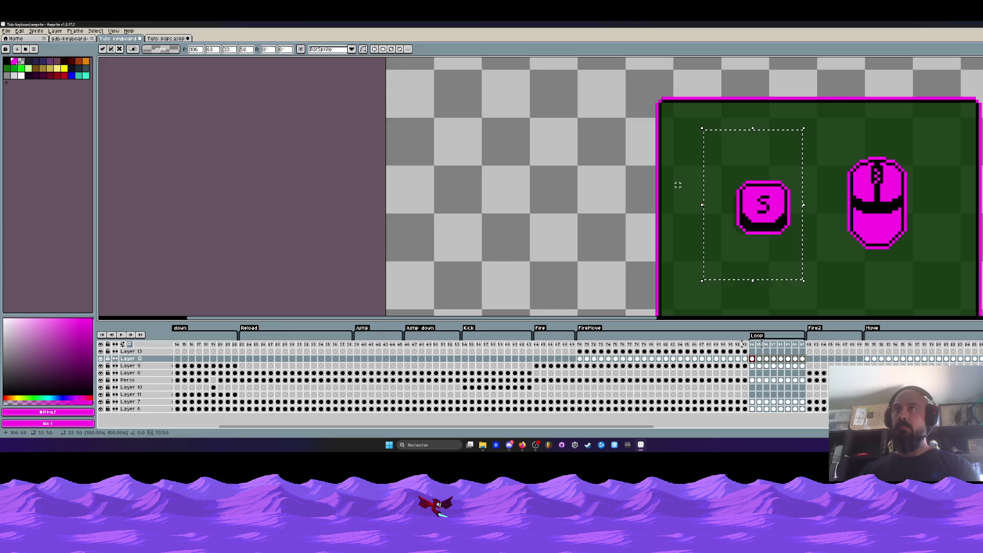
pyautogui.click(677, 184)
# Step: Move the S key cels across the Loop frames up-left by one pixel and recheck against Z
pyautogui.click(580, 344)
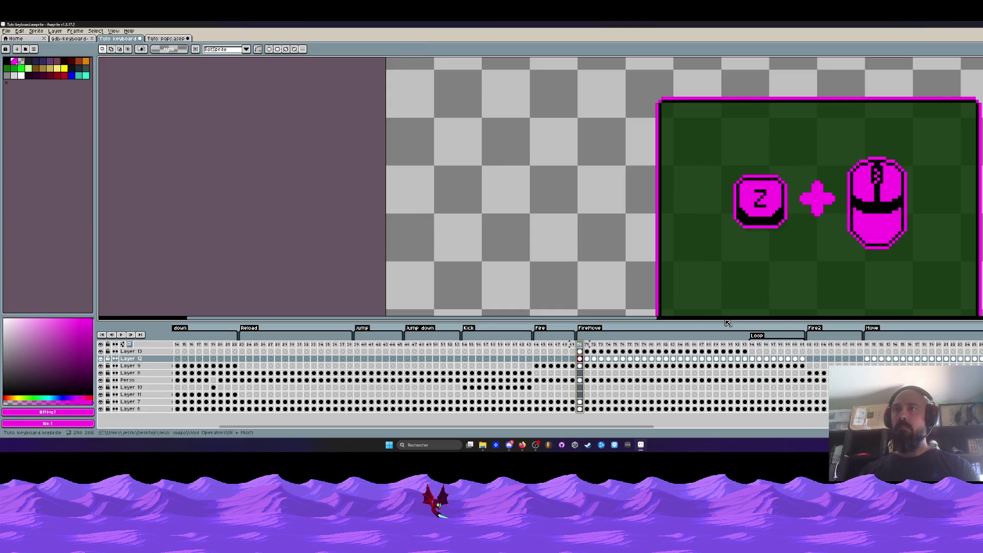
pyautogui.click(752, 344)
pyautogui.moveTo(663, 144); pyautogui.dragTo(833, 274)
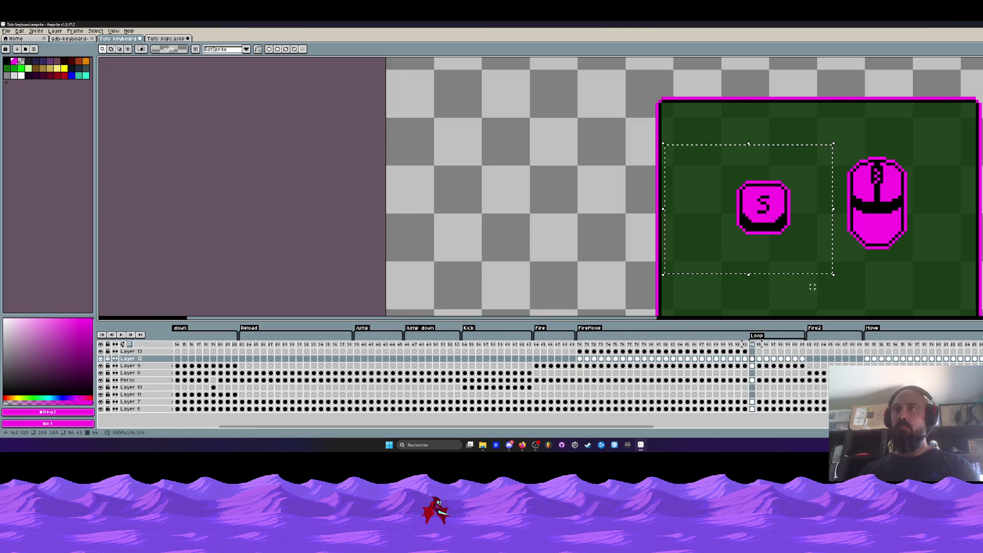
pyautogui.moveTo(802, 408); pyautogui.dragTo(752, 358)
pyautogui.click(763, 216)
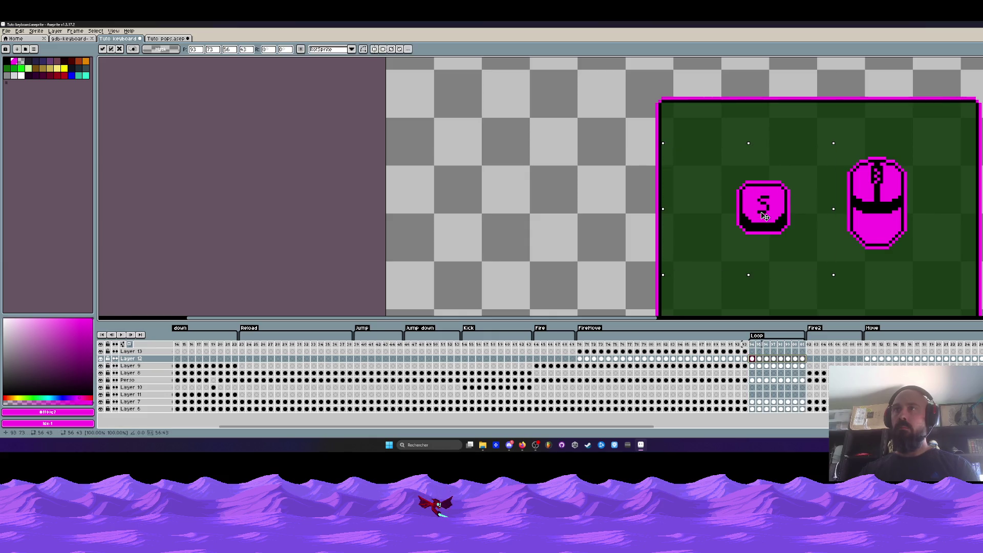
pyautogui.moveTo(762, 216); pyautogui.dragTo(760, 213)
pyautogui.click(580, 344)
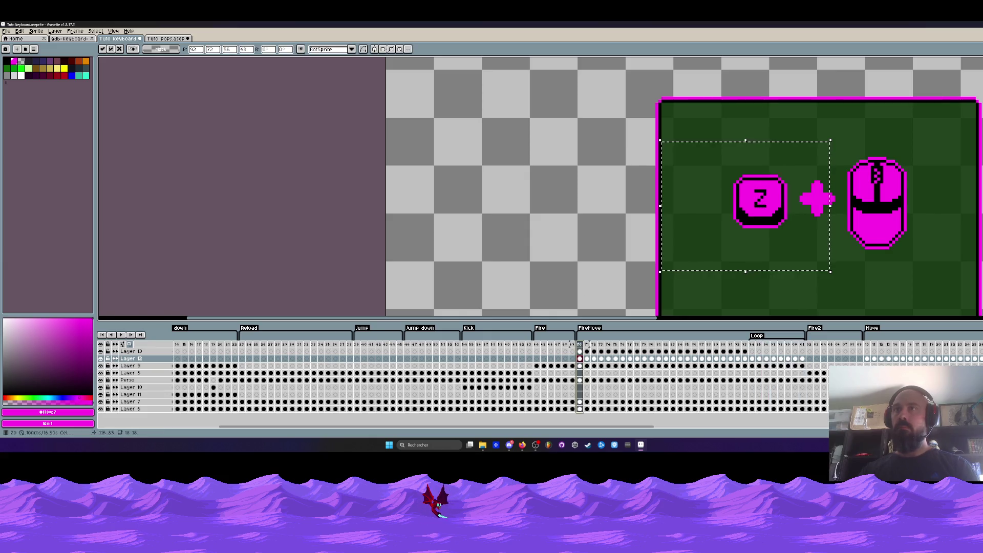
pyautogui.click(752, 344)
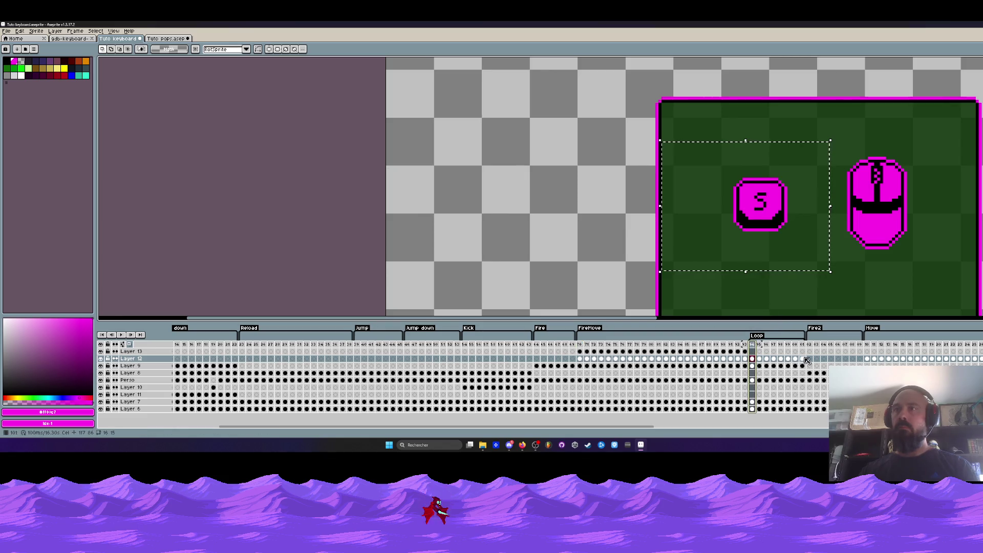
# Step: Nudge the S key up two pixels, then compare against the D and Z + mouse frames
pyautogui.moveTo(807, 360); pyautogui.dragTo(752, 365)
pyautogui.click(765, 221)
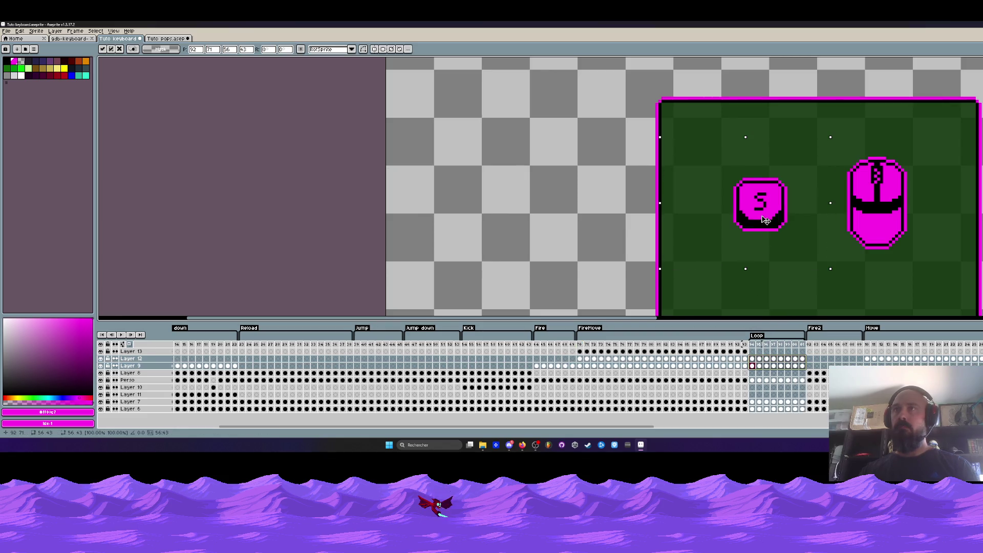
pyautogui.press('Up')
pyautogui.press('Up')
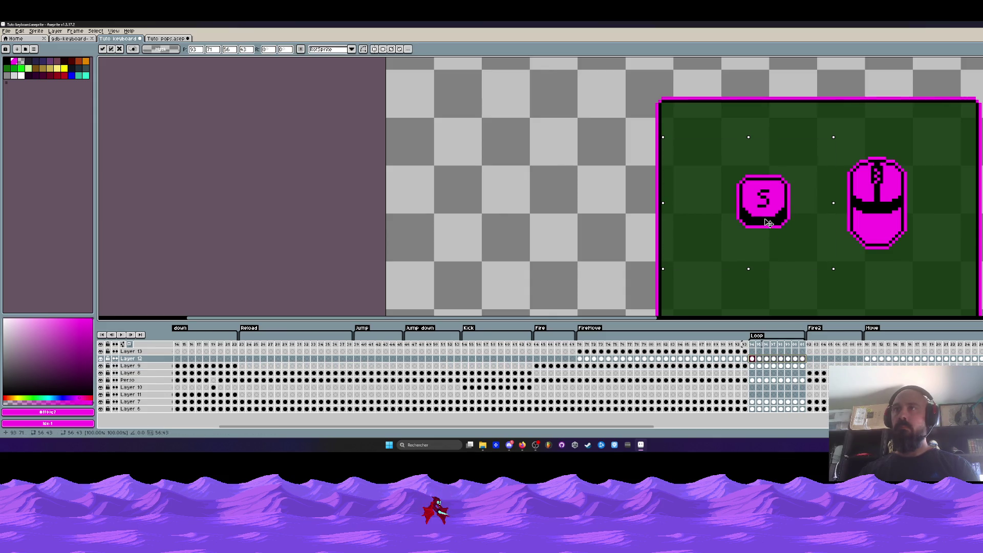
pyautogui.moveTo(752, 344); pyautogui.dragTo(767, 345)
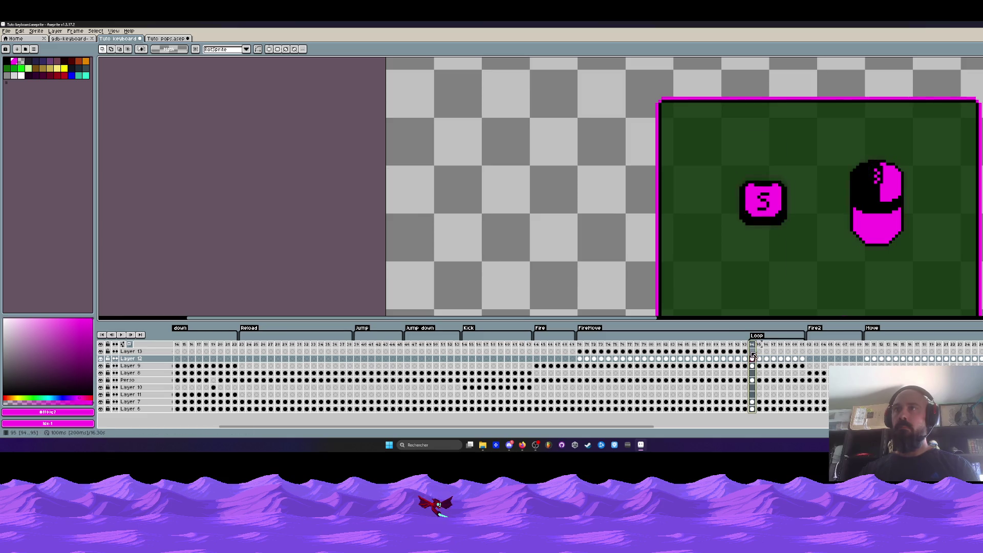
pyautogui.keyDown('shift'); pyautogui.click(688, 344); pyautogui.keyUp('shift')
pyautogui.click(581, 344)
pyautogui.click(751, 344)
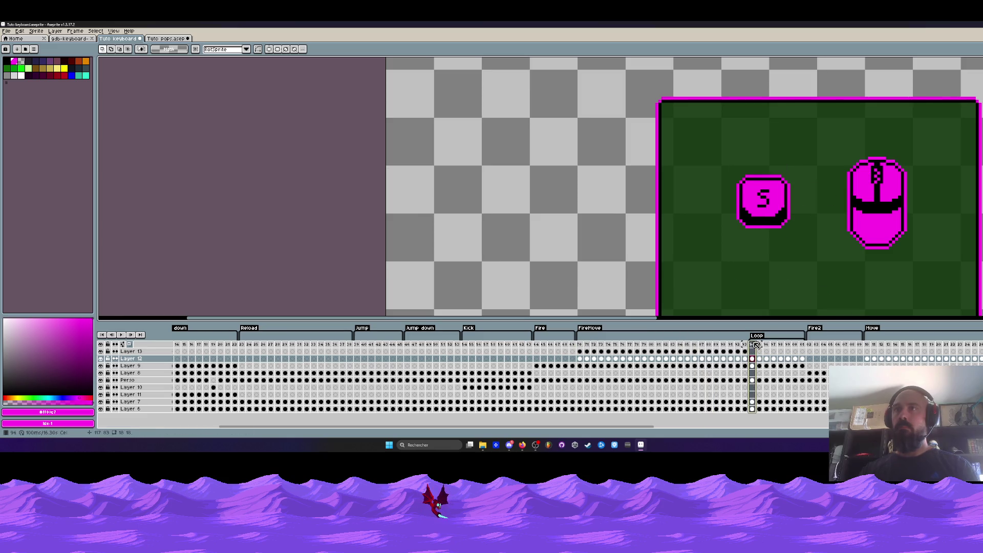
# Step: Shift the S key slightly left on all Loop frames and commit it with Enter
pyautogui.moveTo(700, 147); pyautogui.dragTo(812, 277)
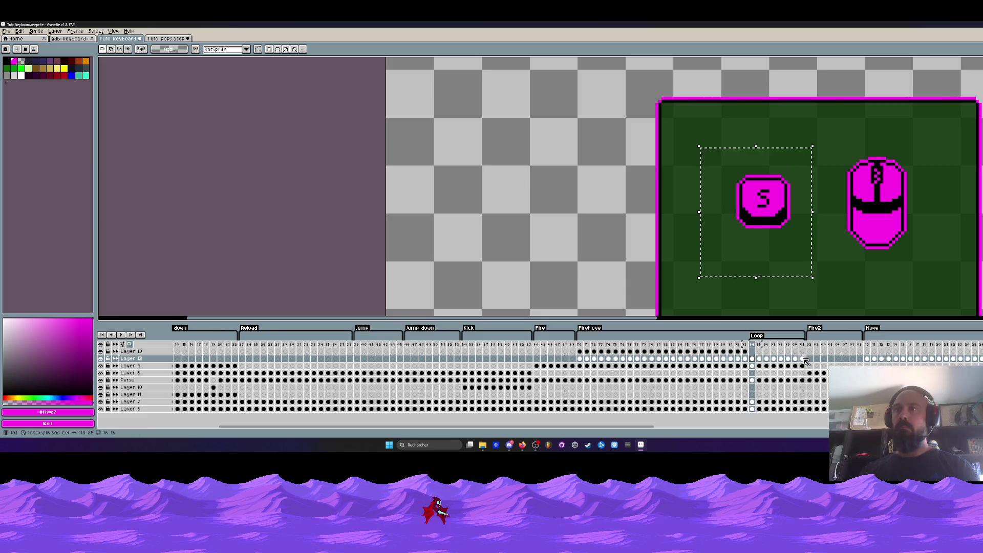
pyautogui.click(752, 366)
pyautogui.click(757, 336)
pyautogui.click(768, 217)
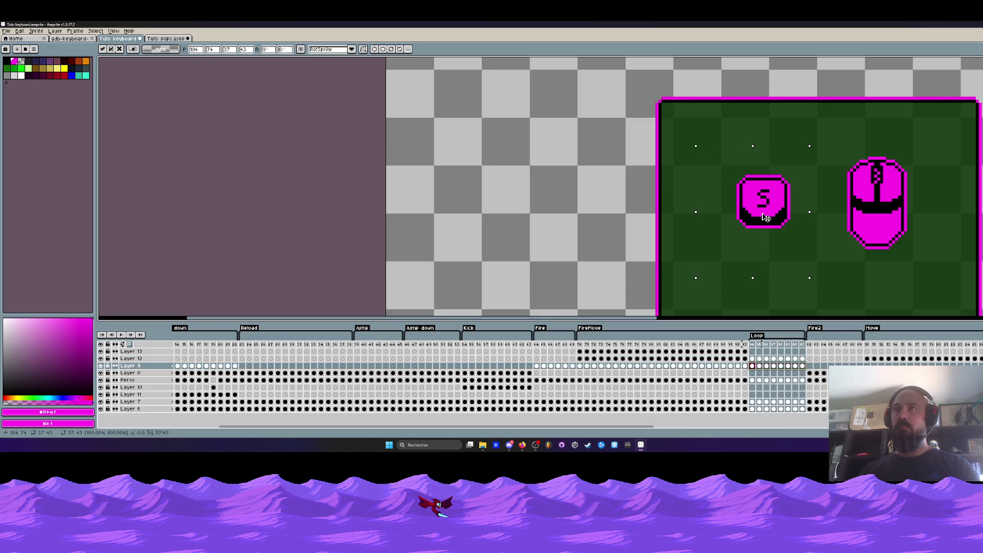
pyautogui.press('Up')
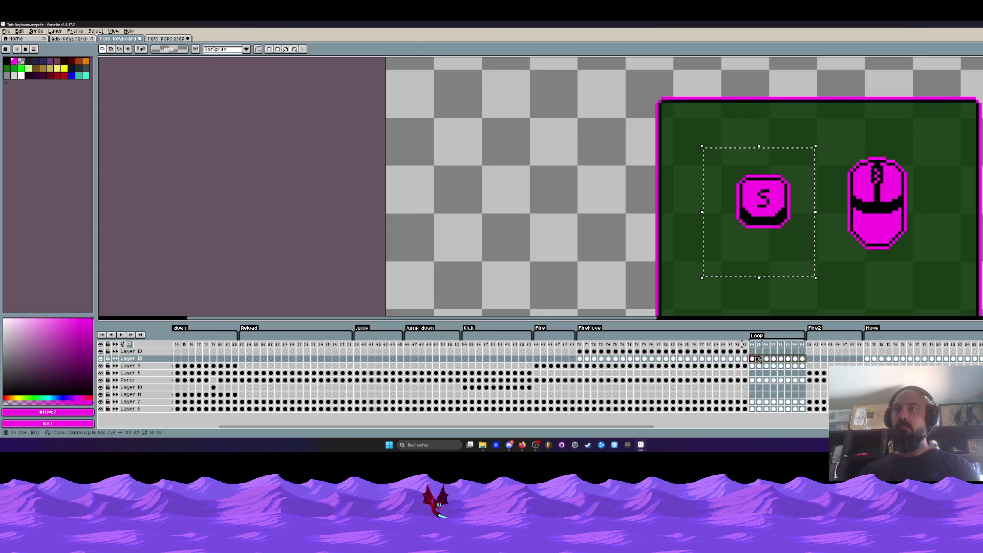
pyautogui.click(764, 210)
pyautogui.moveTo(764, 210); pyautogui.dragTo(761, 209)
pyautogui.press('Return')
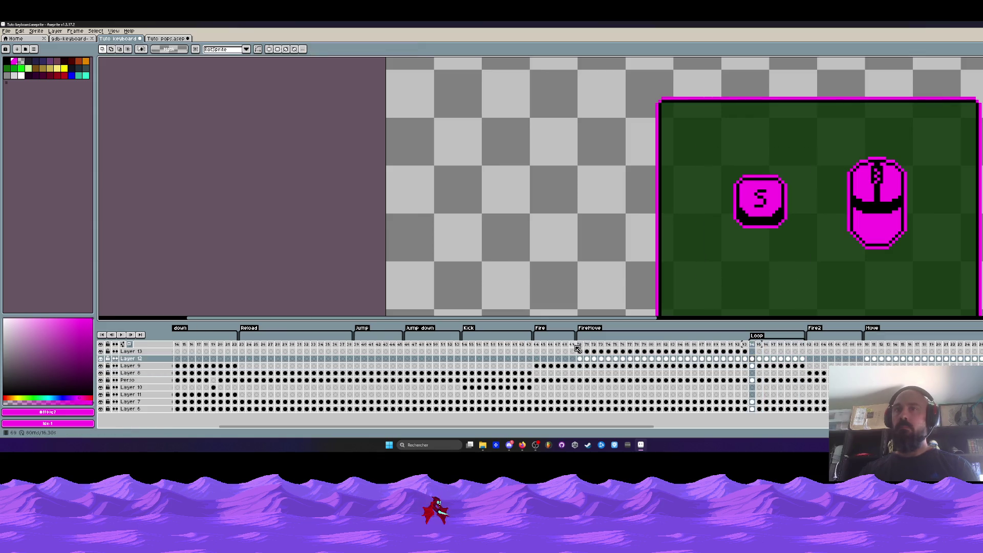
# Step: Play the animation from the Z + mouse frame, stop it, and return to frame 71
pyautogui.click(580, 344)
pyautogui.press('Return')
pyautogui.scroll(-3, 681, 266)
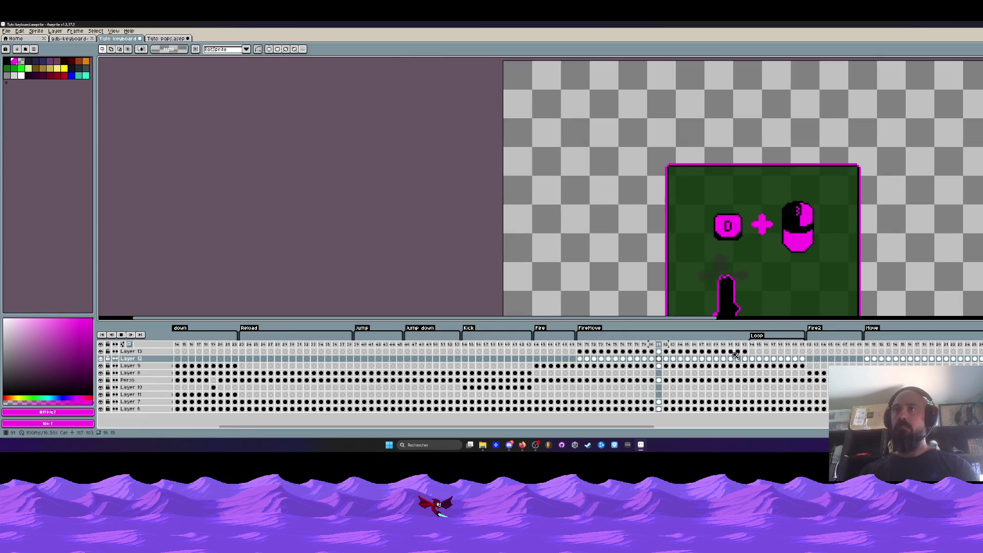
pyautogui.scroll(-2, 762, 272)
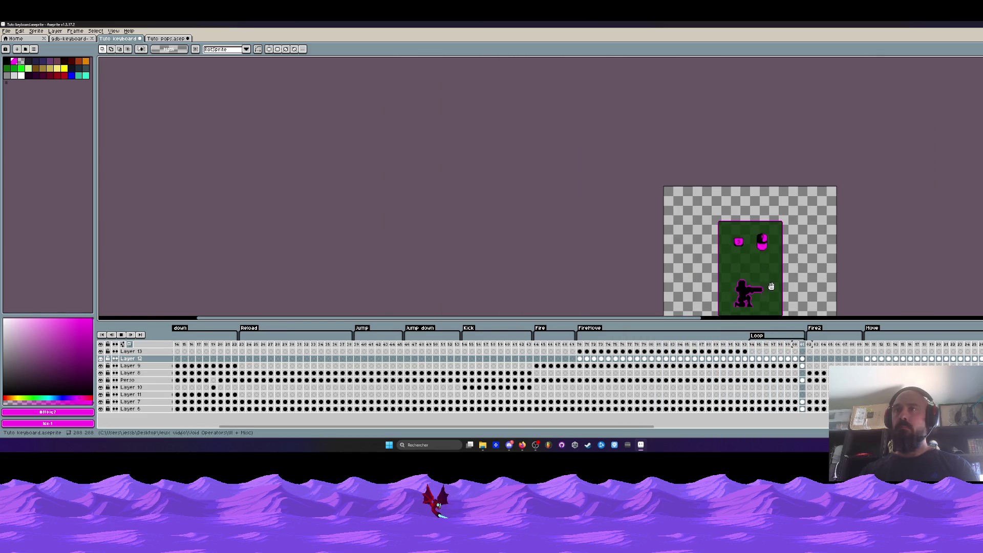
pyautogui.scroll(3, 760, 240)
pyautogui.press('Return')
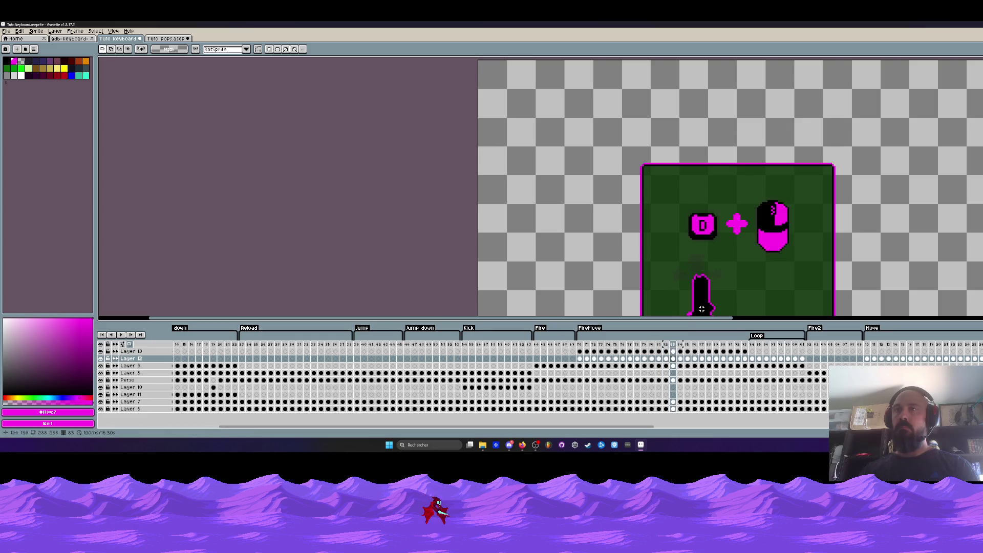
pyautogui.click(587, 352)
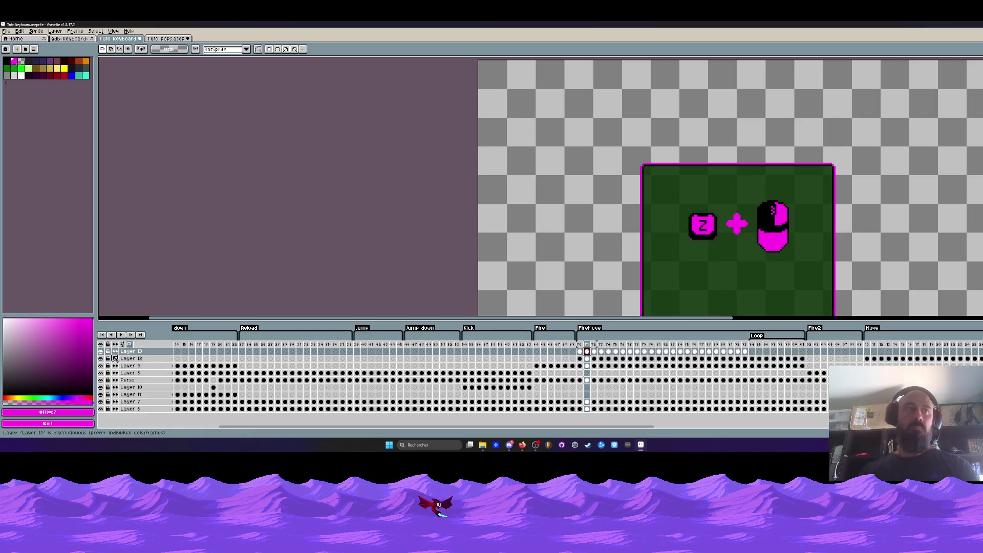
# Step: Paste the plus sign between the S key and mouse on the first S frame
pyautogui.click(745, 353)
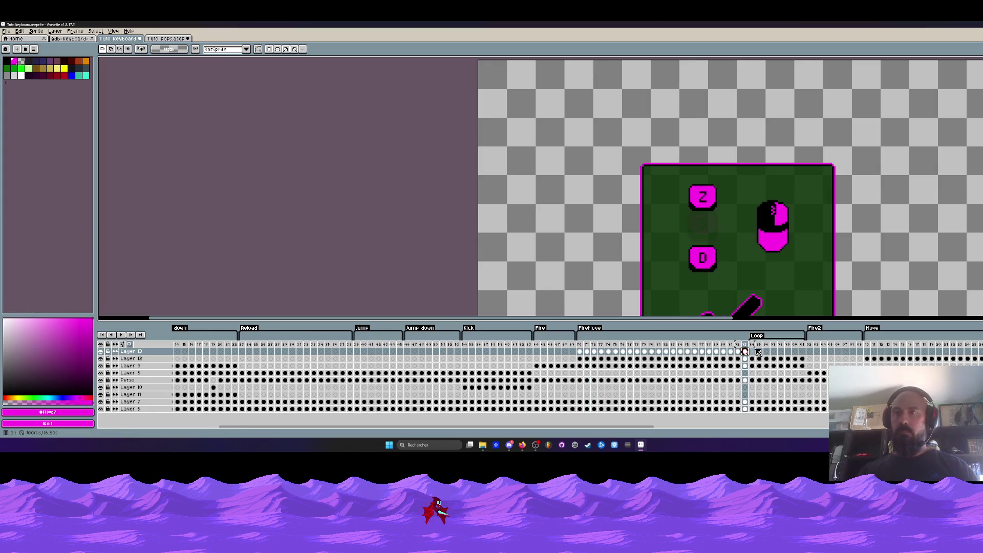
pyautogui.click(752, 352)
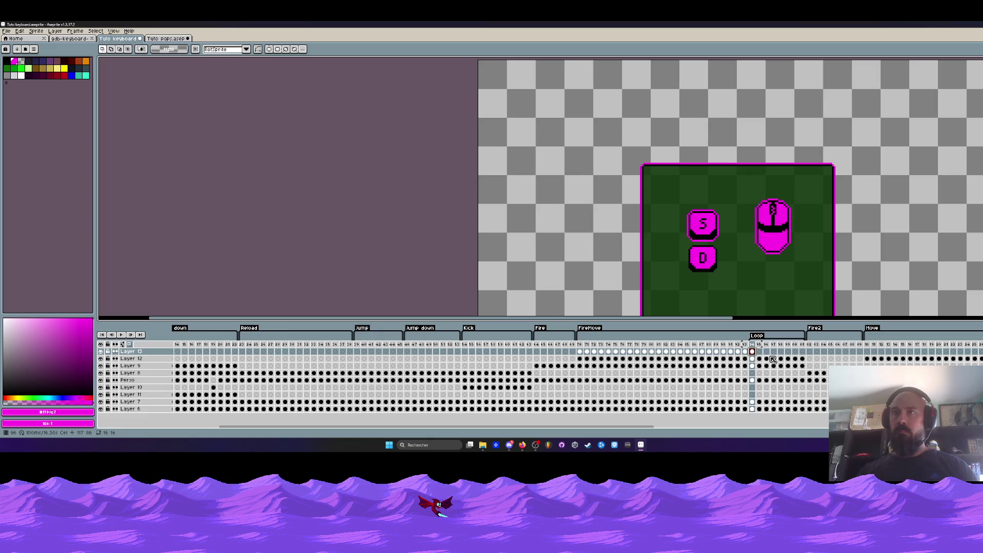
pyautogui.click(745, 352)
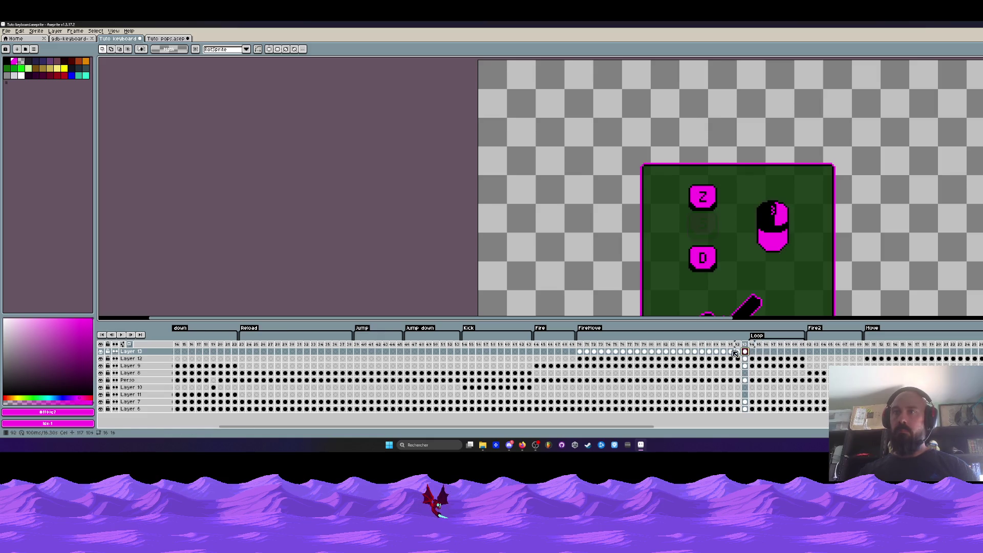
pyautogui.moveTo(740, 354); pyautogui.dragTo(650, 355)
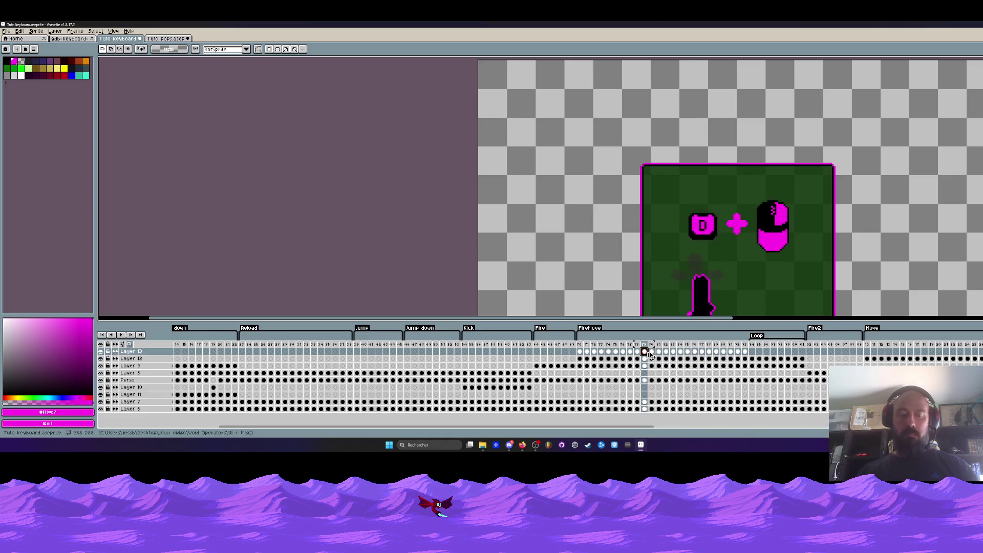
pyautogui.click(753, 352)
pyautogui.hotkey('ctrl', 'v')
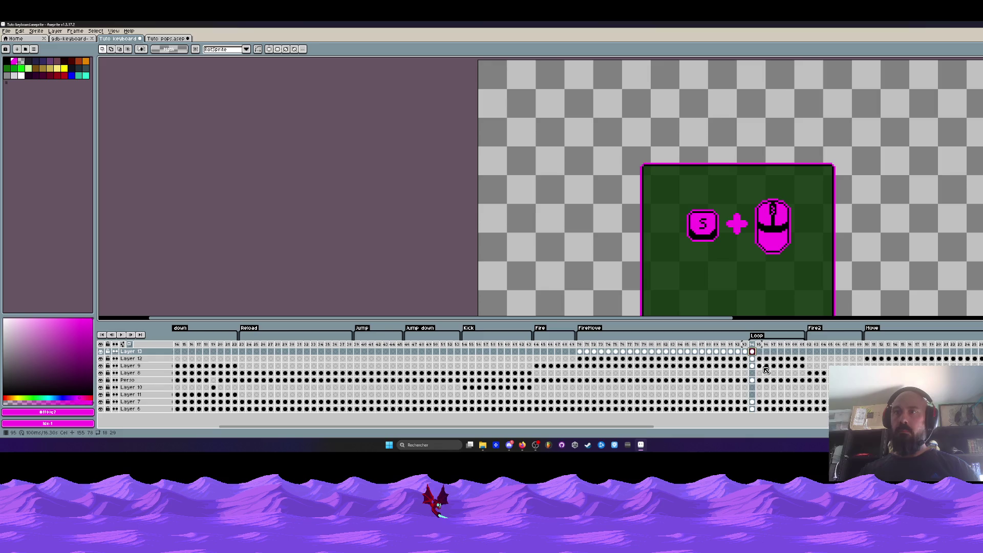
# Step: Paste the plus onto the remaining S-key frames 98 and 99
pyautogui.click(767, 353)
pyautogui.click(774, 354)
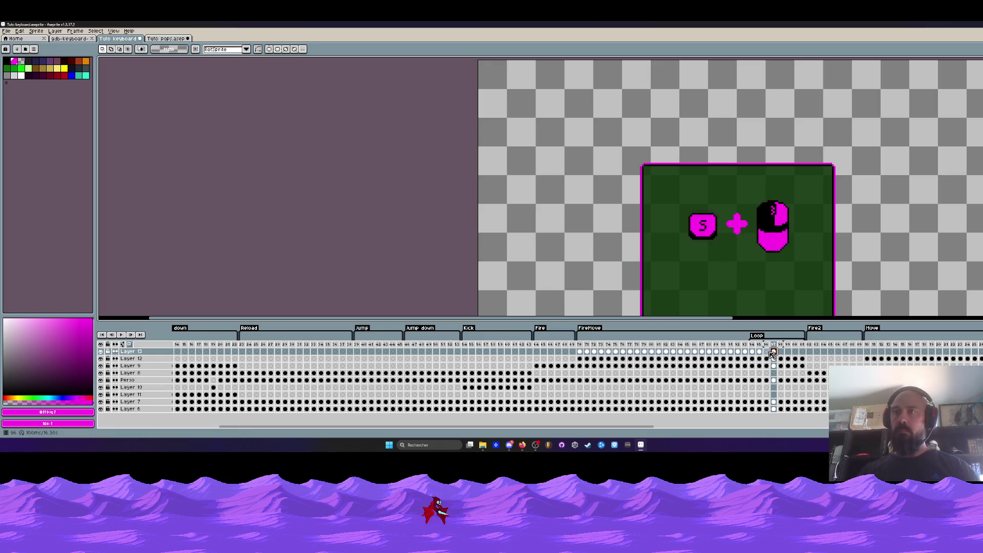
pyautogui.click(780, 352)
pyautogui.hotkey('ctrl', 'v')
pyautogui.click(787, 352)
pyautogui.hotkey('ctrl', 'v')
pyautogui.click(794, 352)
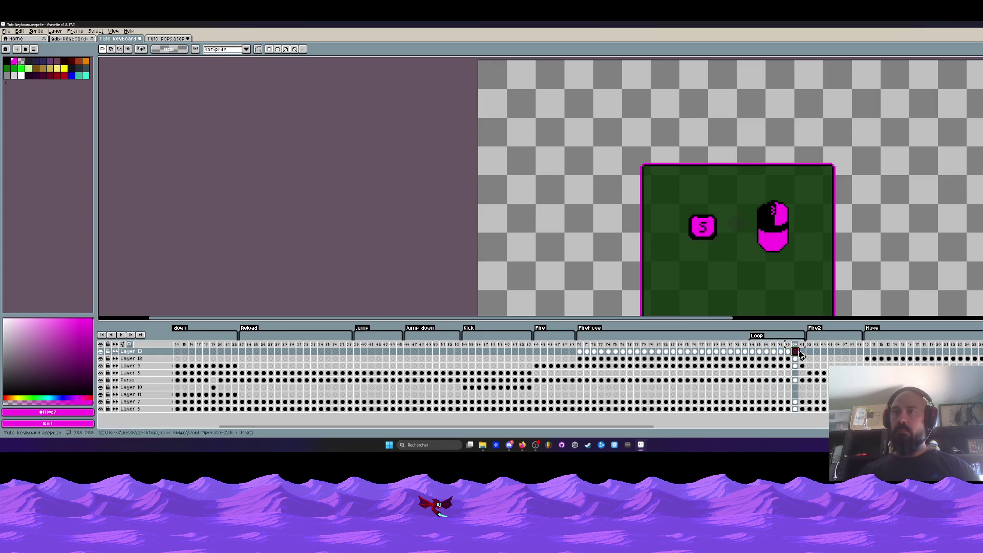
# Step: Undo the stray plus on frame 89 and add a new empty layer on top
pyautogui.moveTo(802, 408)
pyautogui.mouseDown()
pyautogui.moveTo(679, 352)
pyautogui.moveTo(719, 348)
pyautogui.mouseUp()
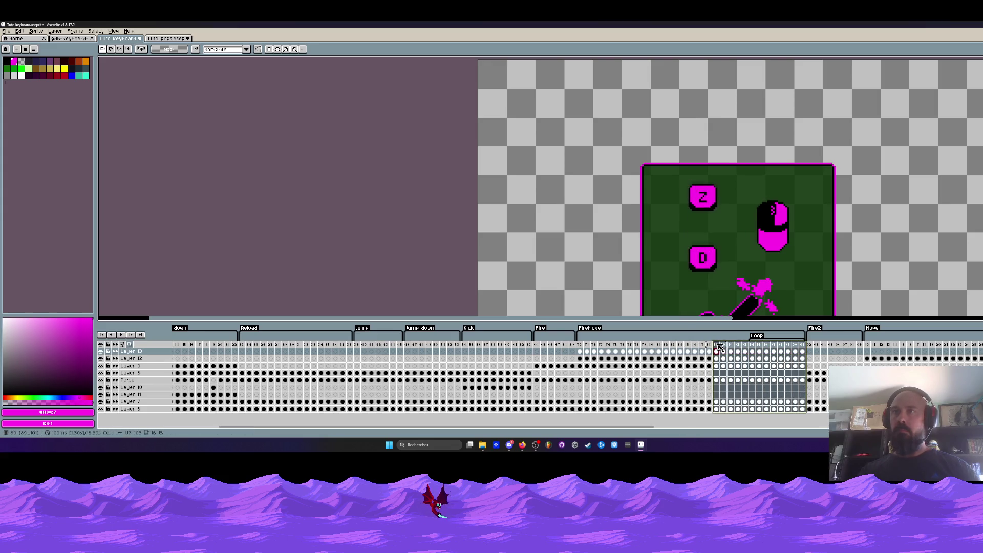
pyautogui.click(717, 345)
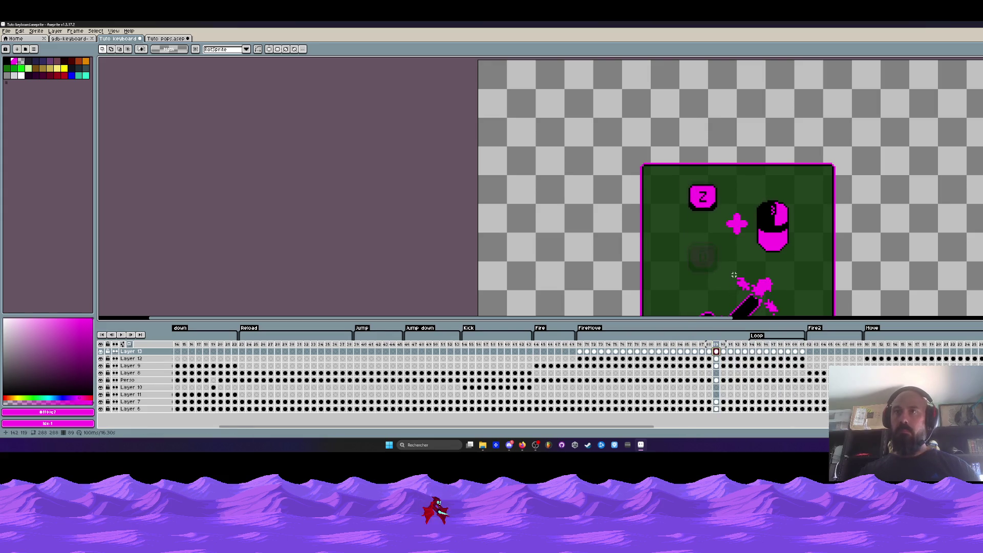
pyautogui.hotkey('ctrl', 'z')
pyautogui.hotkey('shift', 'n')
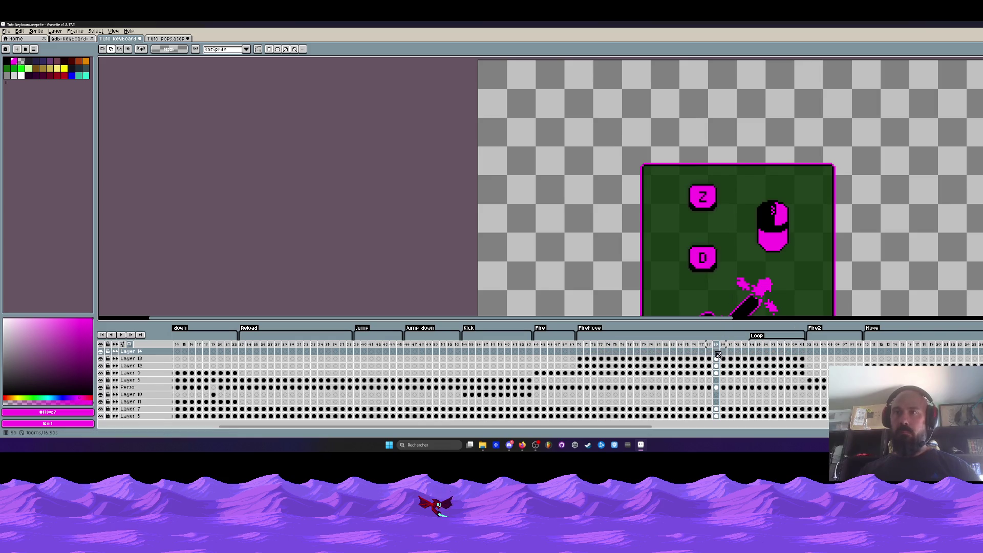
# Step: Clear the plus selection and make Layer 14 current at frame 86
pyautogui.click(717, 352)
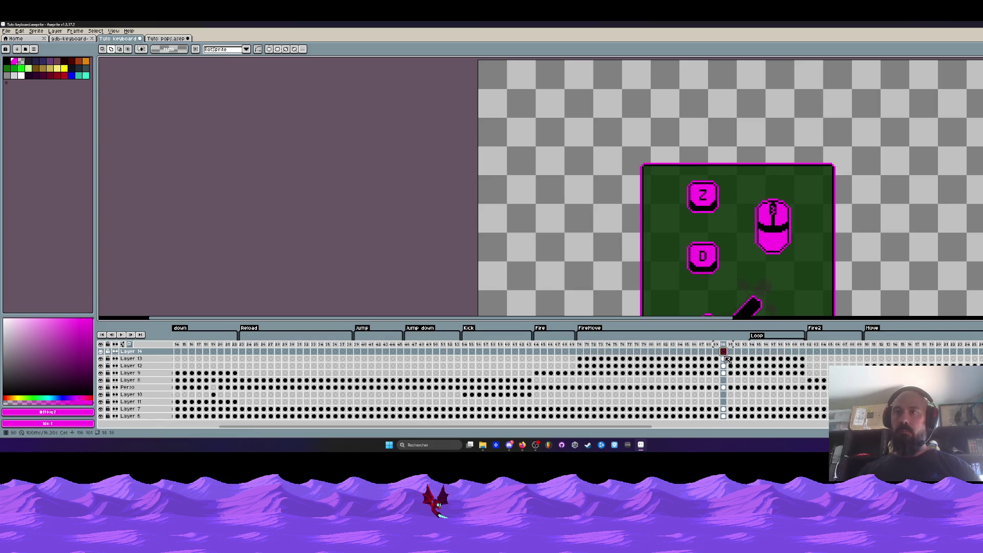
pyautogui.click(732, 353)
pyautogui.click(753, 359)
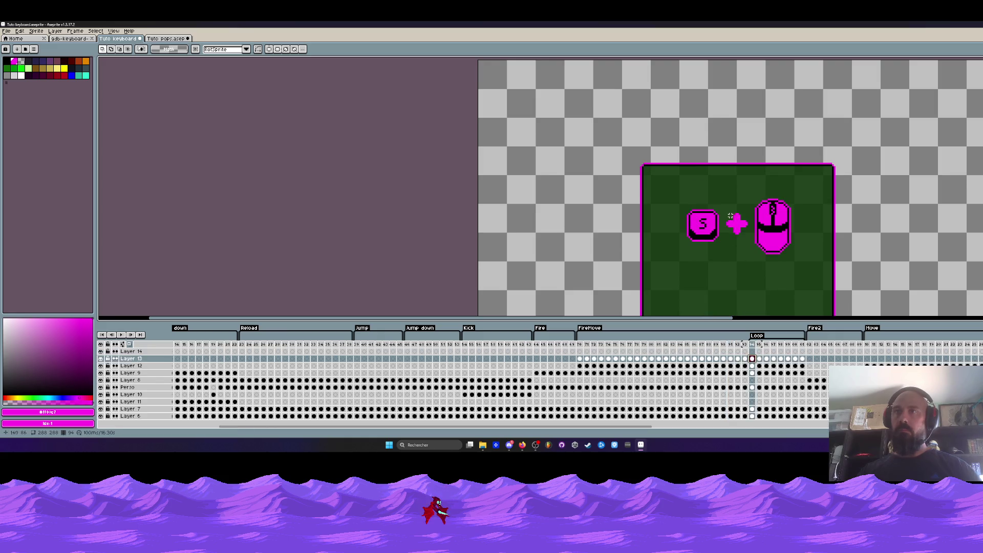
pyautogui.click(749, 233)
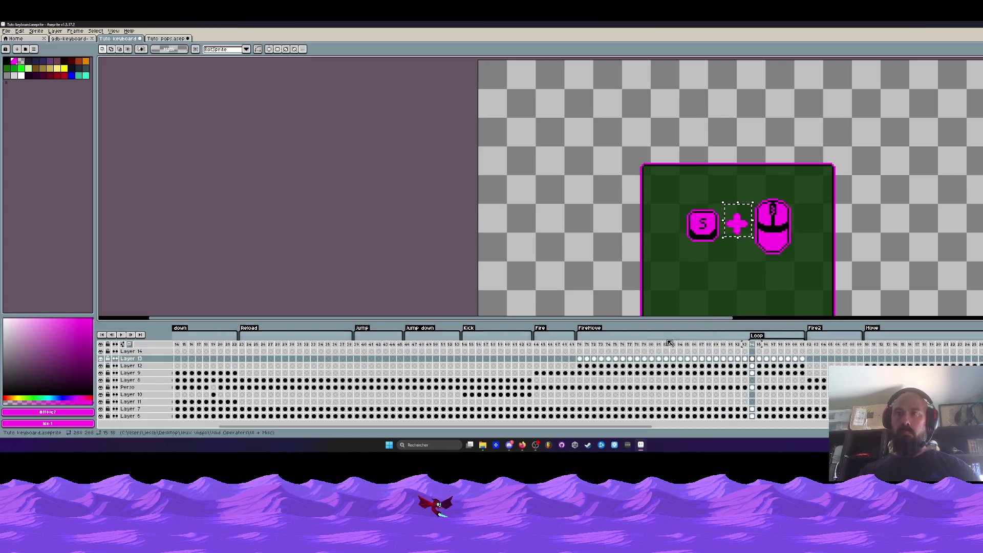
pyautogui.moveTo(581, 353); pyautogui.dragTo(694, 352)
pyautogui.press('Left')
pyautogui.press('Right')
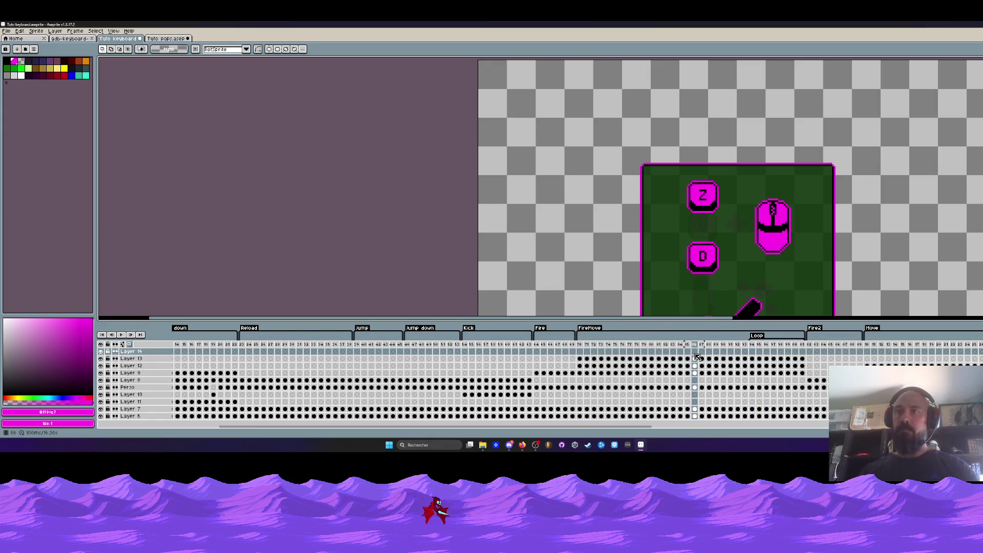
# Step: Paste the plus sign onto Layer 14 for frames 86 through 89
pyautogui.hotkey('ctrl', 'v')
pyautogui.click(702, 351)
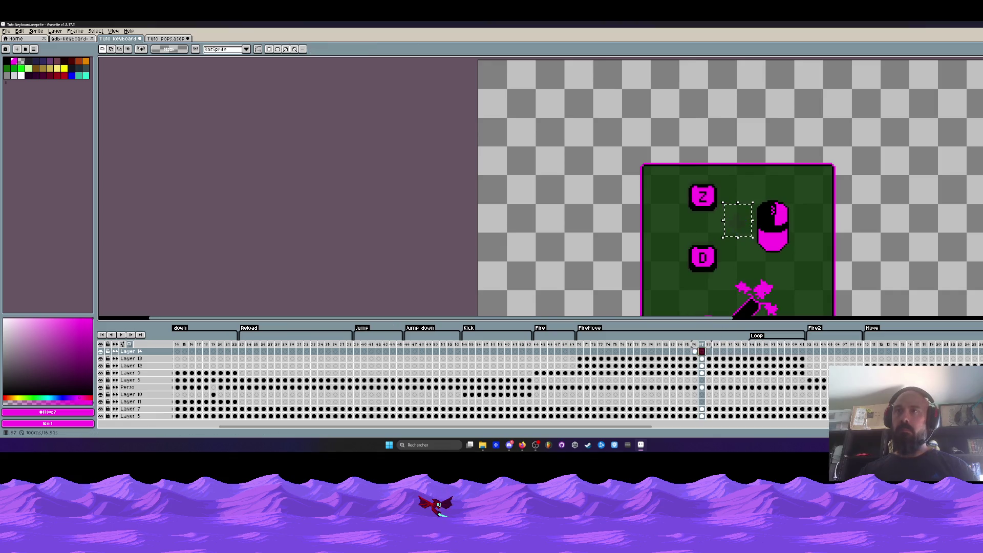
pyautogui.hotkey('ctrl', 'v')
pyautogui.click(709, 351)
pyautogui.hotkey('ctrl', 'v')
pyautogui.click(715, 351)
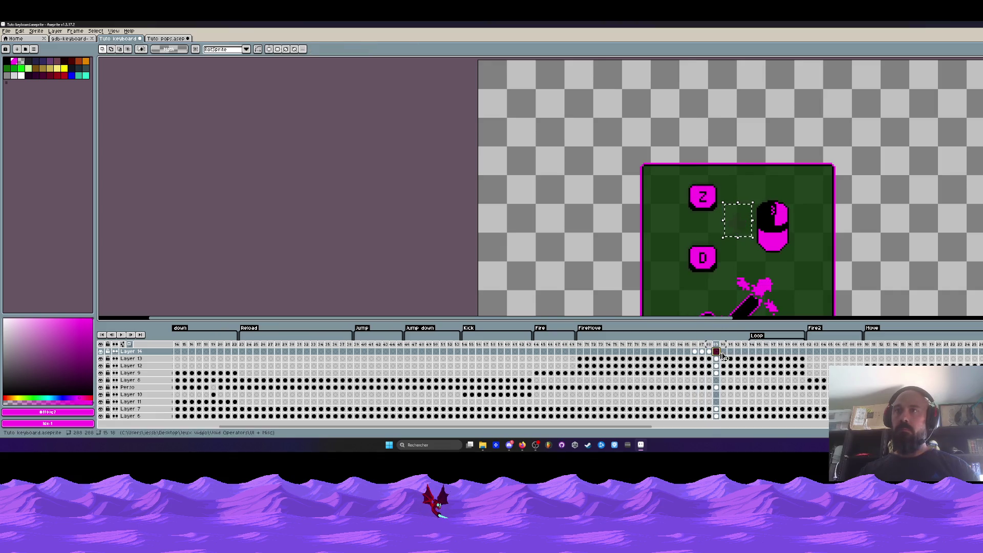
pyautogui.hotkey('ctrl', 'v')
pyautogui.click(723, 351)
# Step: Paste the plus onto frames 90 to 93, then move on toward frames 94–96
pyautogui.hotkey('ctrl', 'v')
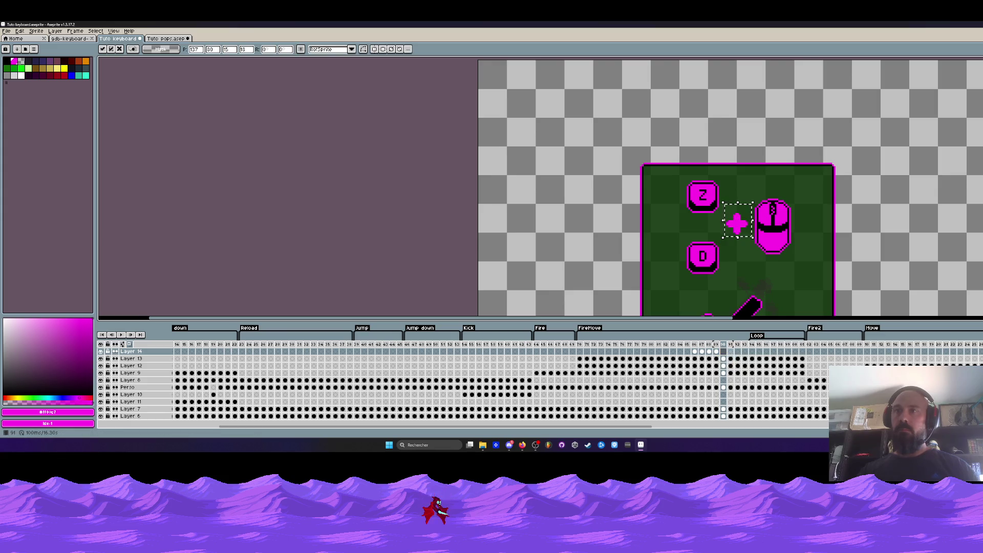
pyautogui.click(730, 352)
pyautogui.hotkey('ctrl', 'v')
pyautogui.click(738, 352)
pyautogui.click(745, 352)
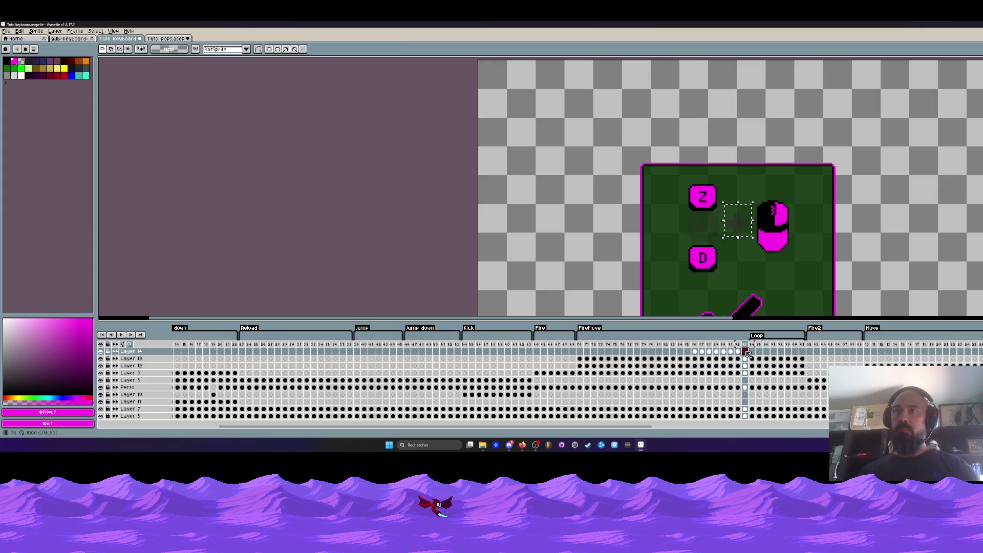
pyautogui.hotkey('ctrl', 'v')
pyautogui.click(752, 351)
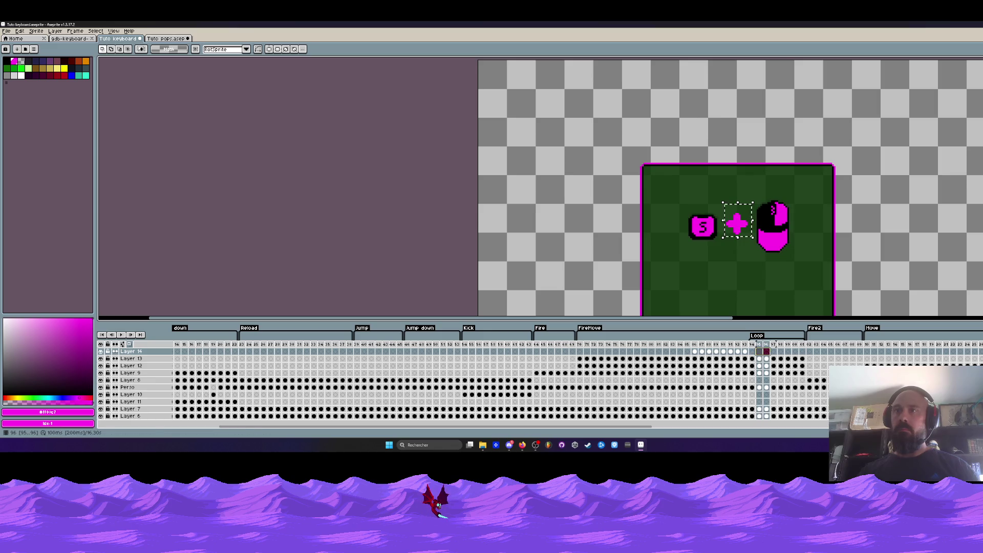
pyautogui.moveTo(760, 352); pyautogui.dragTo(766, 351)
# Step: Delete Layer 14 and Layer 13 via their right-click menus
pyautogui.rightClick(145, 352)
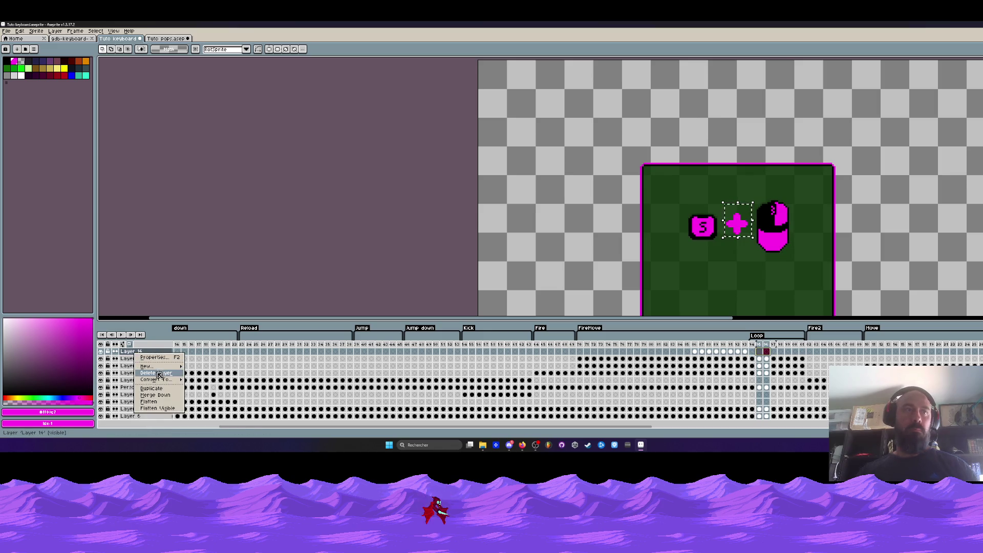
pyautogui.click(163, 398)
pyautogui.rightClick(149, 355)
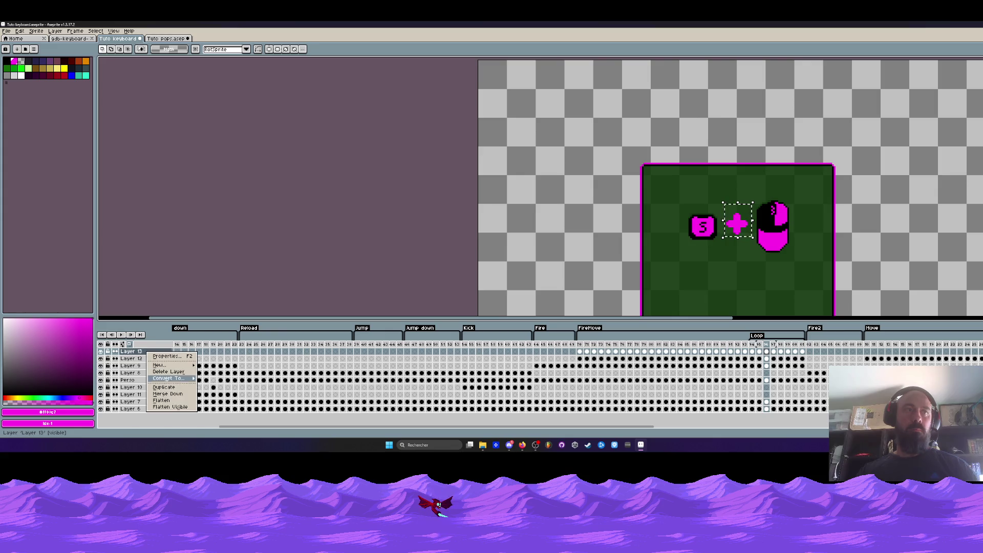
pyautogui.click(165, 395)
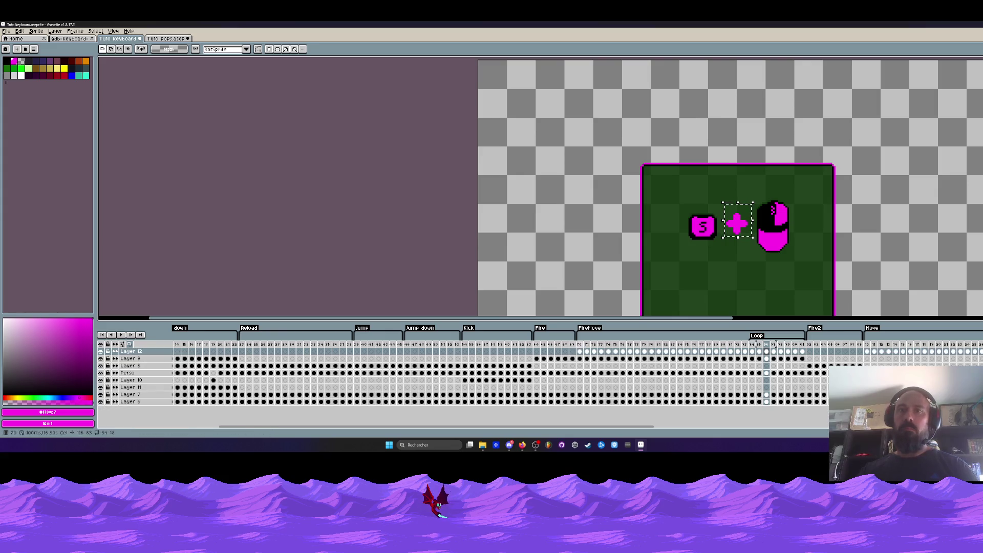
# Step: Play the popup animation from around frame 70
pyautogui.click(579, 352)
pyautogui.press('Return')
pyautogui.scroll(-3, 729, 215)
pyautogui.scroll(3, 732, 239)
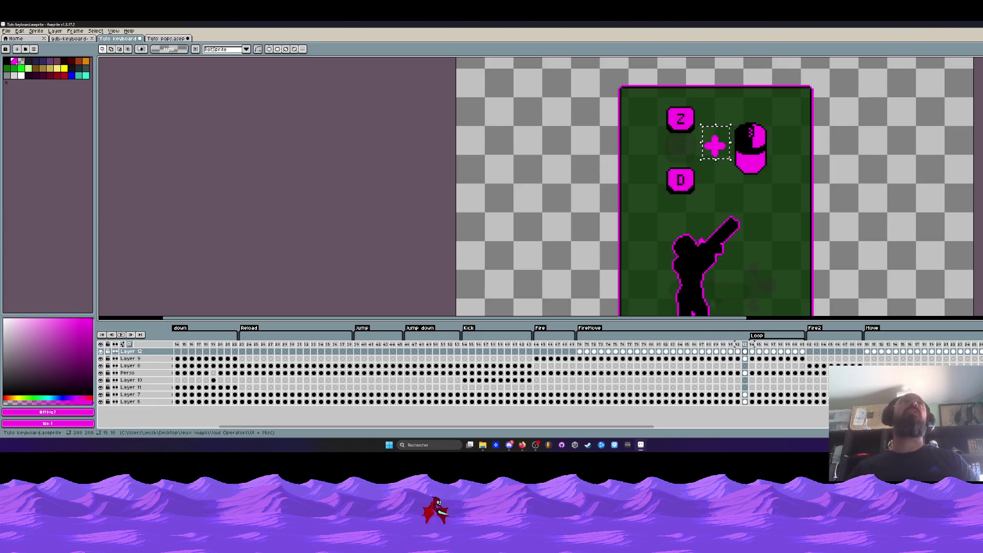
# Step: Deselect the marquee around the plus sign with Ctrl+D
pyautogui.click(9, 31)
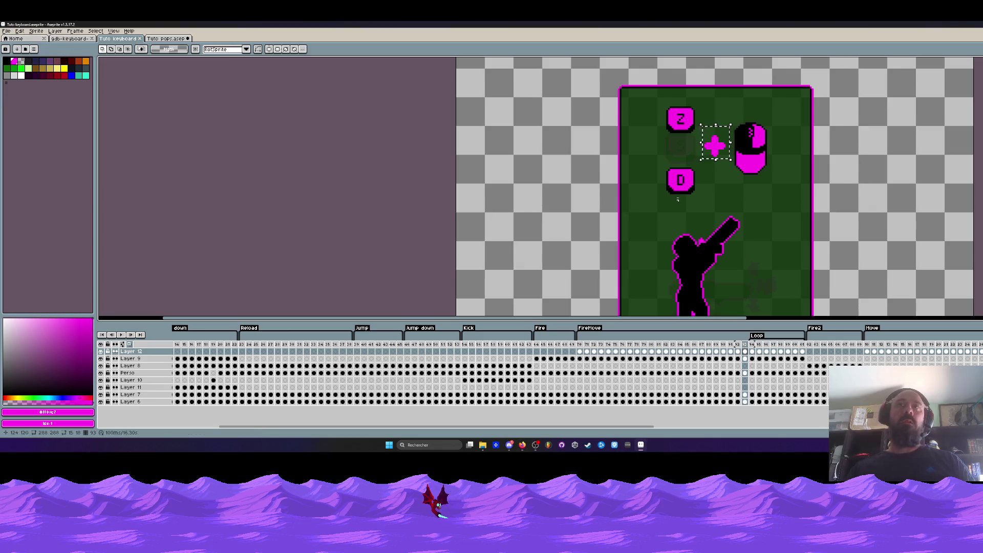
pyautogui.scroll(-1, 614, 169)
pyautogui.hotkey('ctrl', 'd')
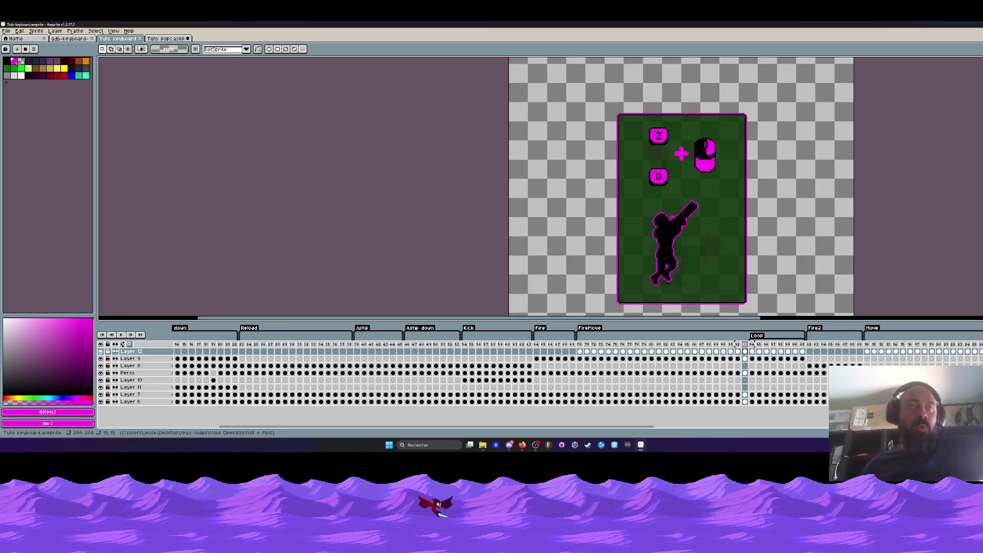
# Step: Review Tuto pops frame ranges 23–54 and the Dash section, then show gdb-keyboard-2.png
pyautogui.hotkey('ctrl', 'Tab')
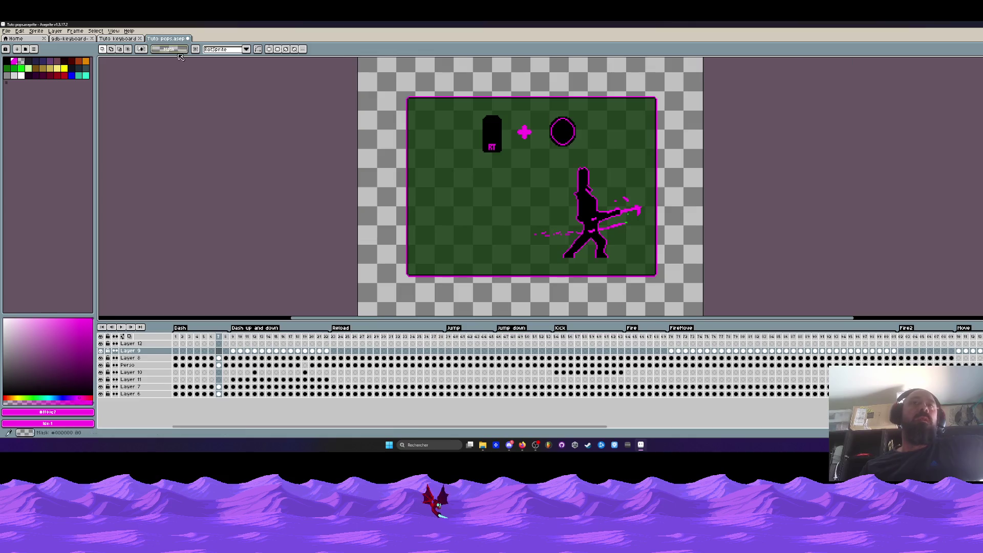
pyautogui.click(59, 40)
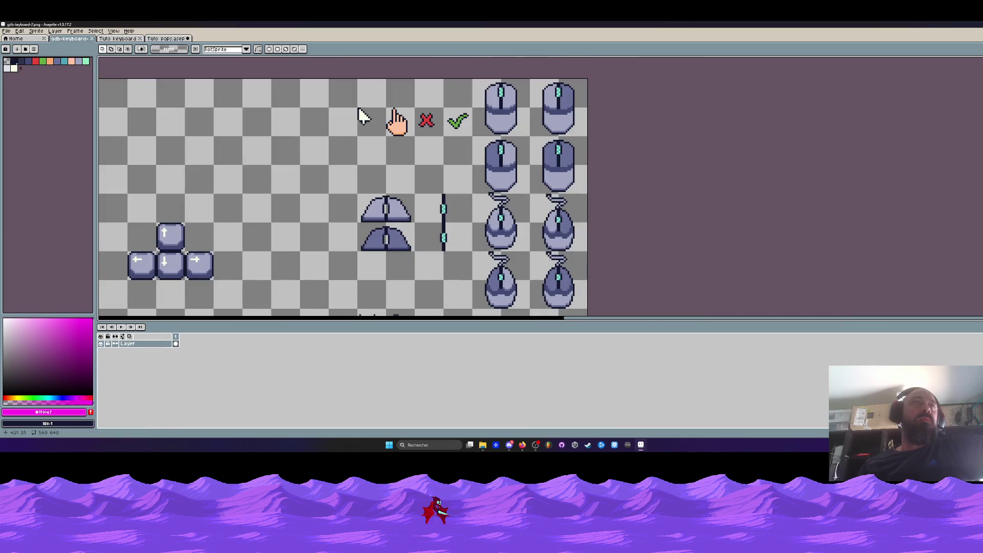
pyautogui.scroll(-1, 462, 156)
pyautogui.click(166, 38)
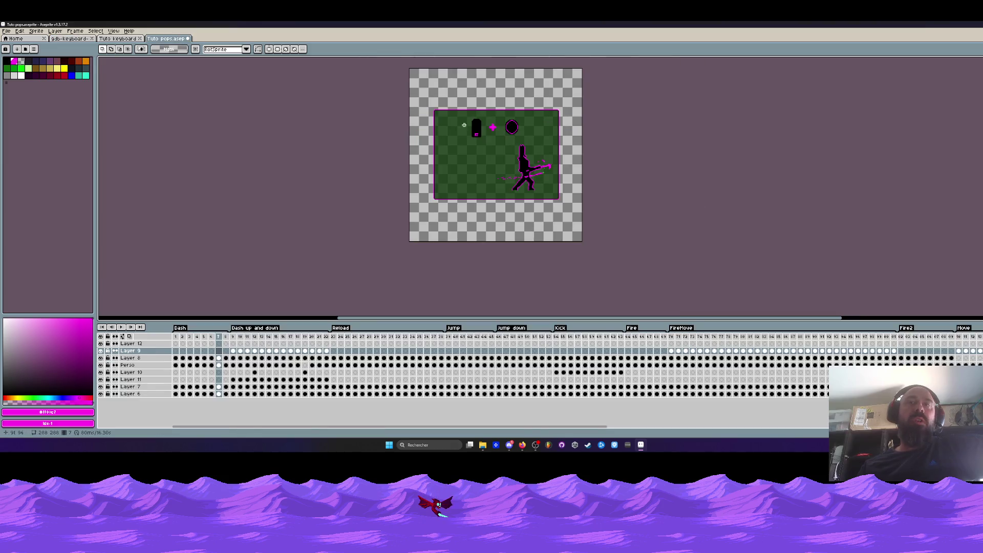
pyautogui.moveTo(333, 336)
pyautogui.mouseDown()
pyautogui.moveTo(556, 338)
pyautogui.moveTo(335, 341)
pyautogui.moveTo(458, 351)
pyautogui.mouseUp()
pyautogui.click(449, 337)
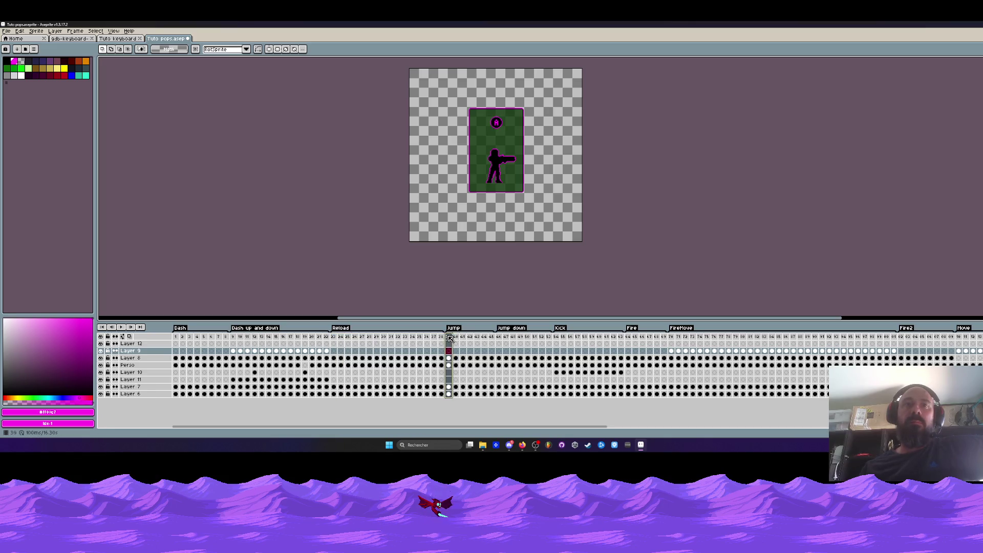
pyautogui.moveTo(333, 338)
pyautogui.mouseDown()
pyautogui.moveTo(702, 341)
pyautogui.moveTo(243, 342)
pyautogui.moveTo(671, 342)
pyautogui.mouseUp()
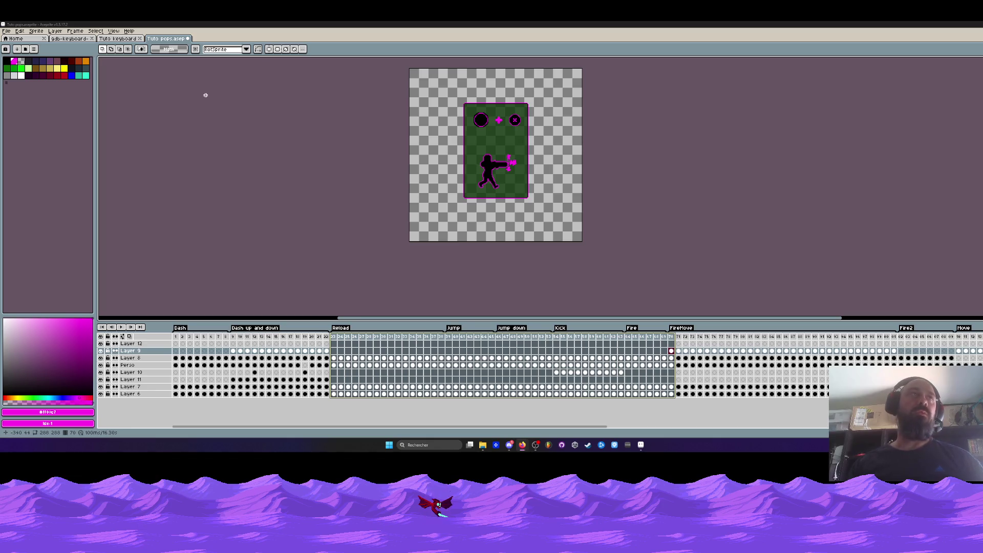
pyautogui.click(72, 40)
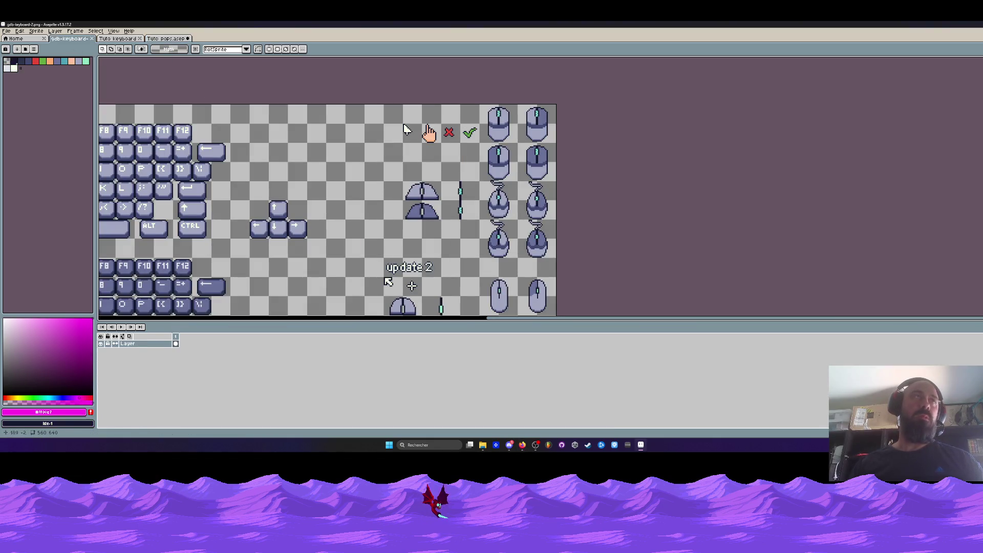
# Step: Minimise Aseprite and reposition the UI + Misc Explorer window
pyautogui.click(640, 445)
pyautogui.moveTo(754, 88)
pyautogui.mouseDown()
pyautogui.moveTo(743, 81)
pyautogui.moveTo(792, 70)
pyautogui.moveTo(775, 61)
pyautogui.mouseUp()
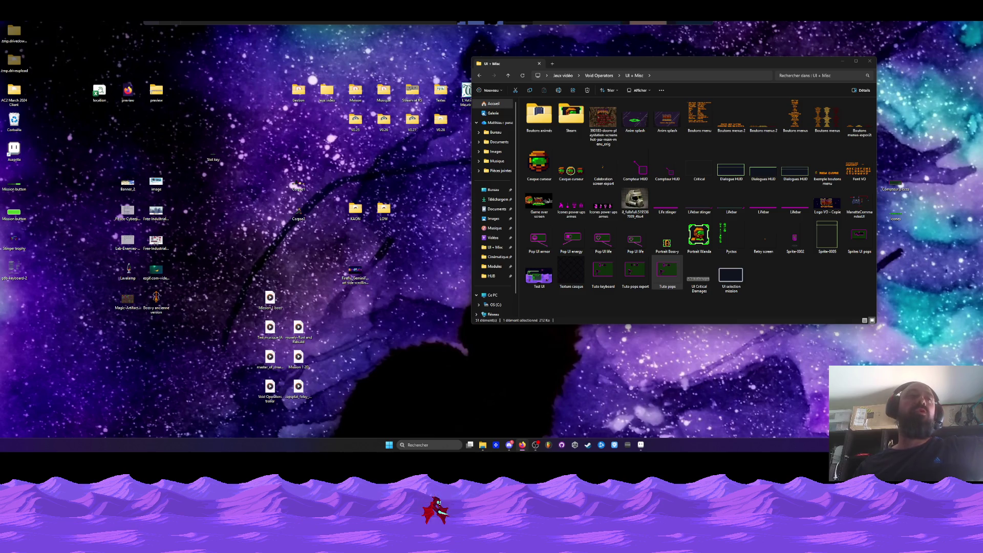
pyautogui.moveTo(85, 151)
pyautogui.mouseDown()
pyautogui.moveTo(142, 223)
pyautogui.moveTo(177, 341)
pyautogui.mouseUp()
pyautogui.click(227, 238)
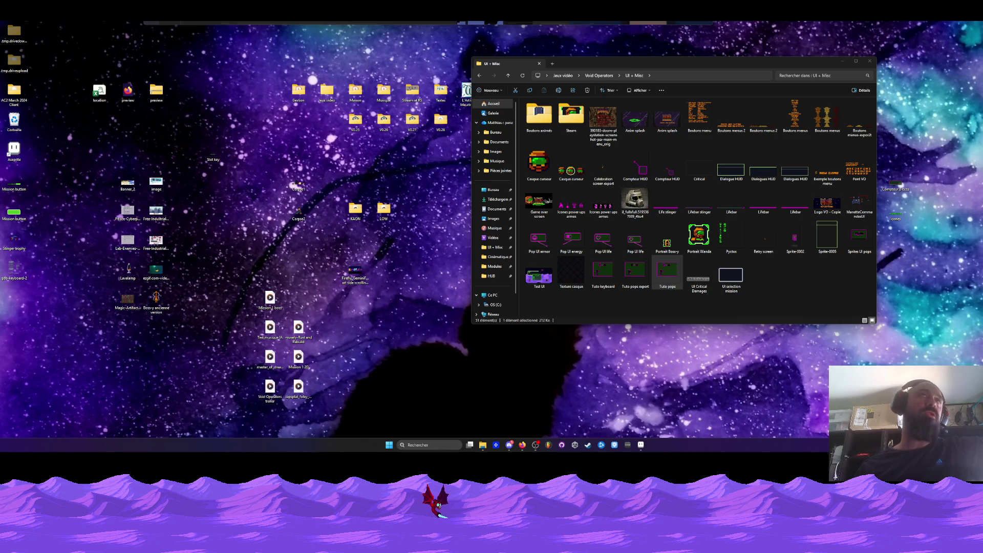